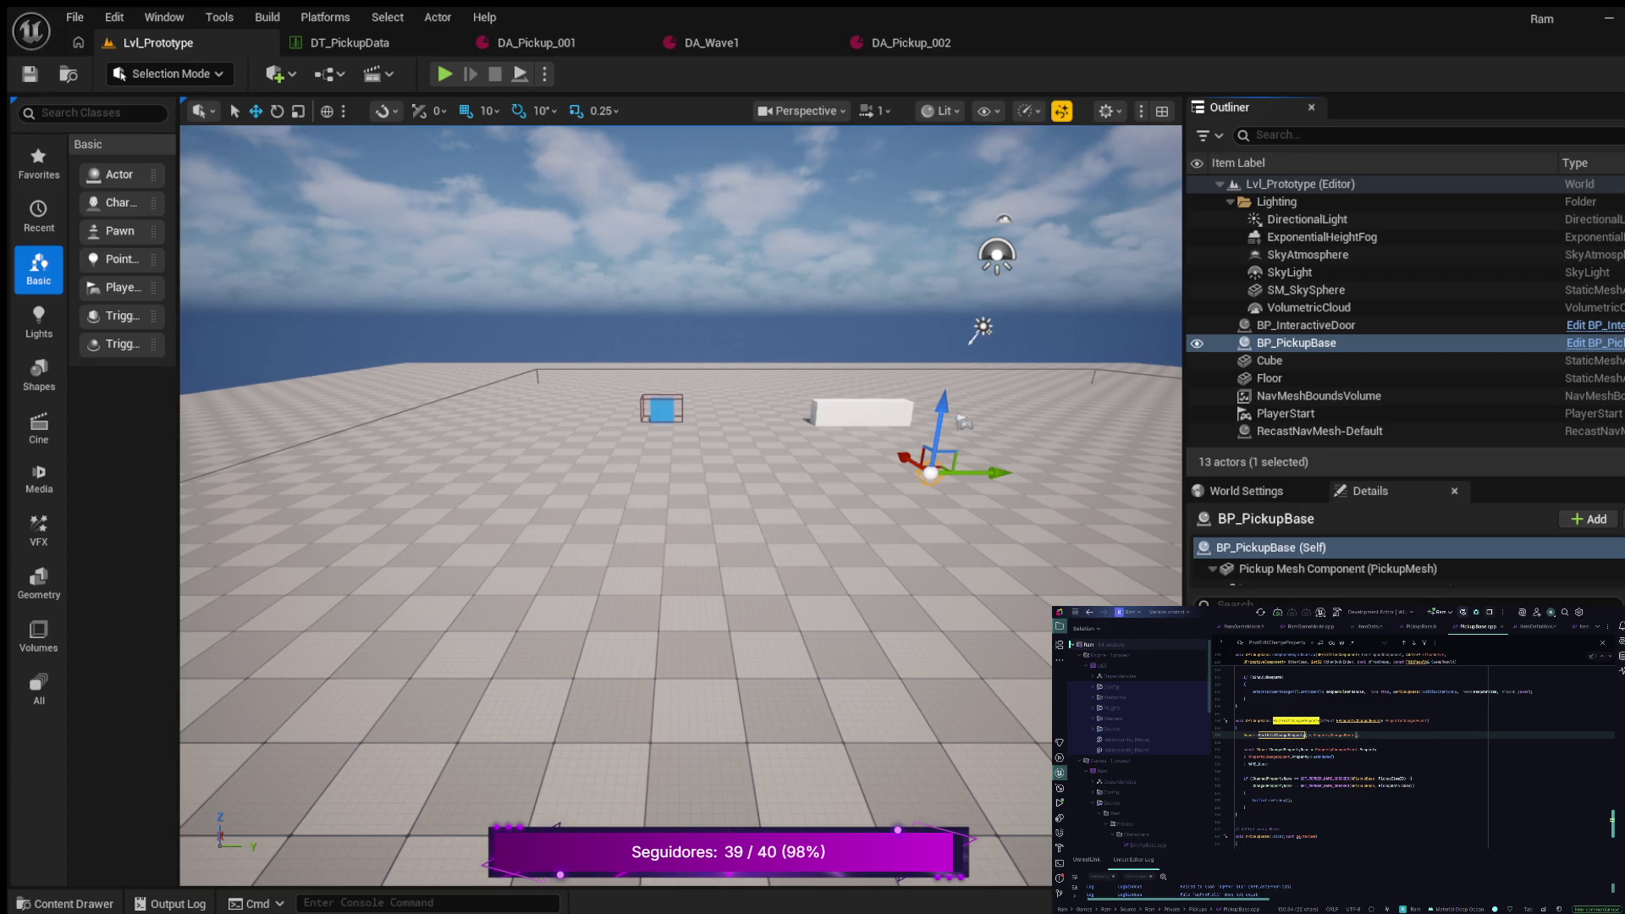
Hide the Solution tree, clear the leftover search, and switch to ItemDefinition.h
key(alt+1)
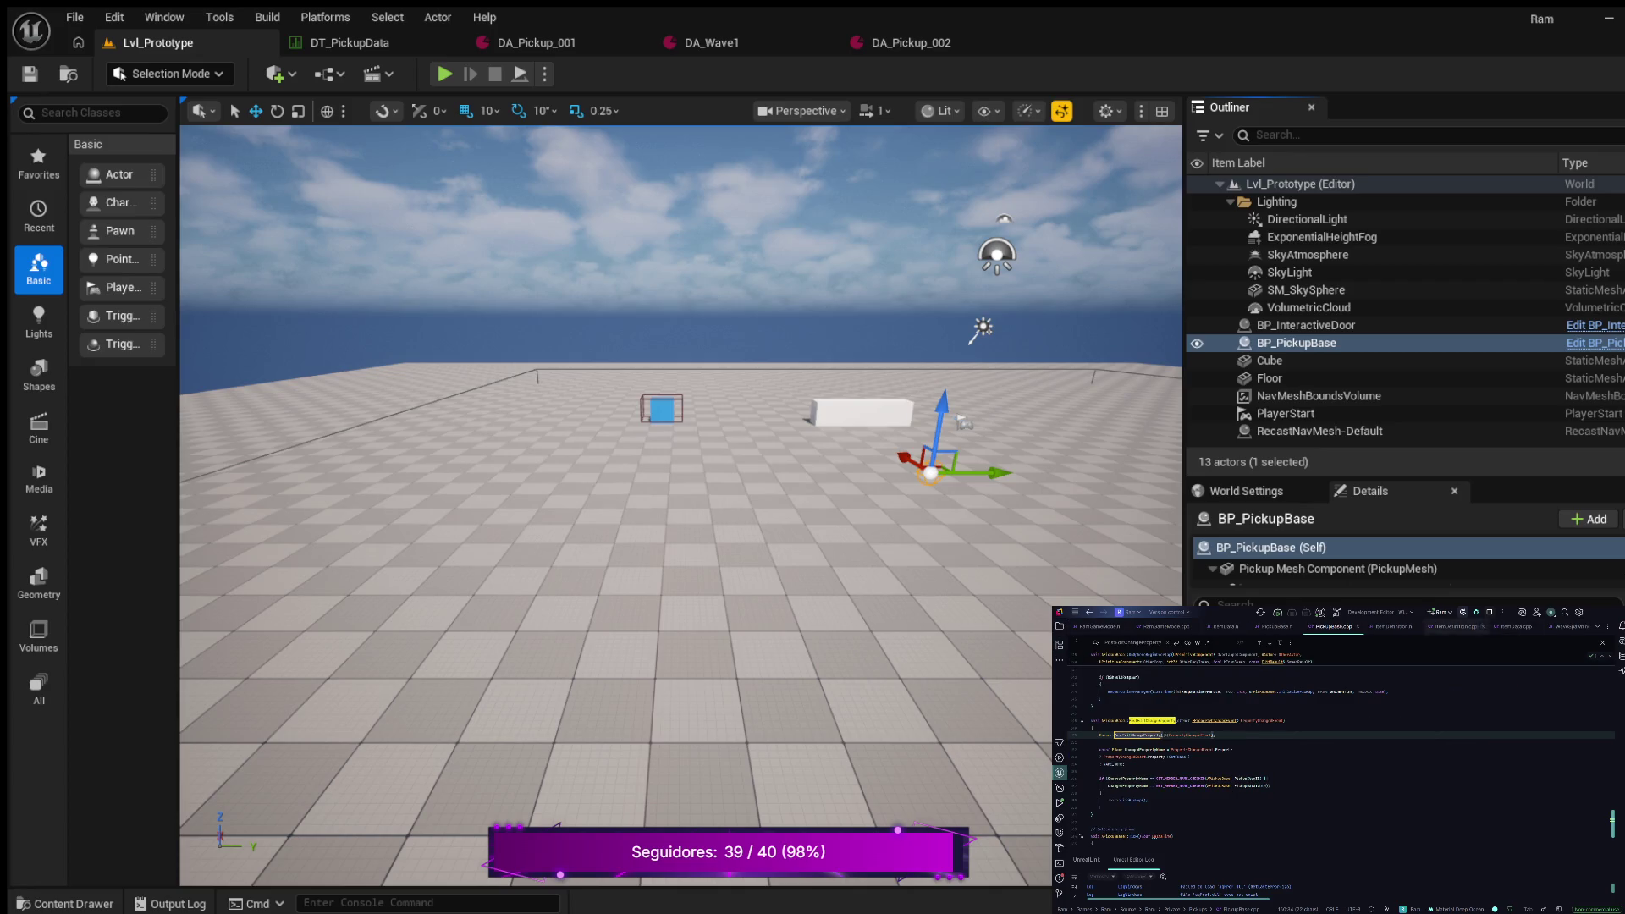
key(BackSpace)
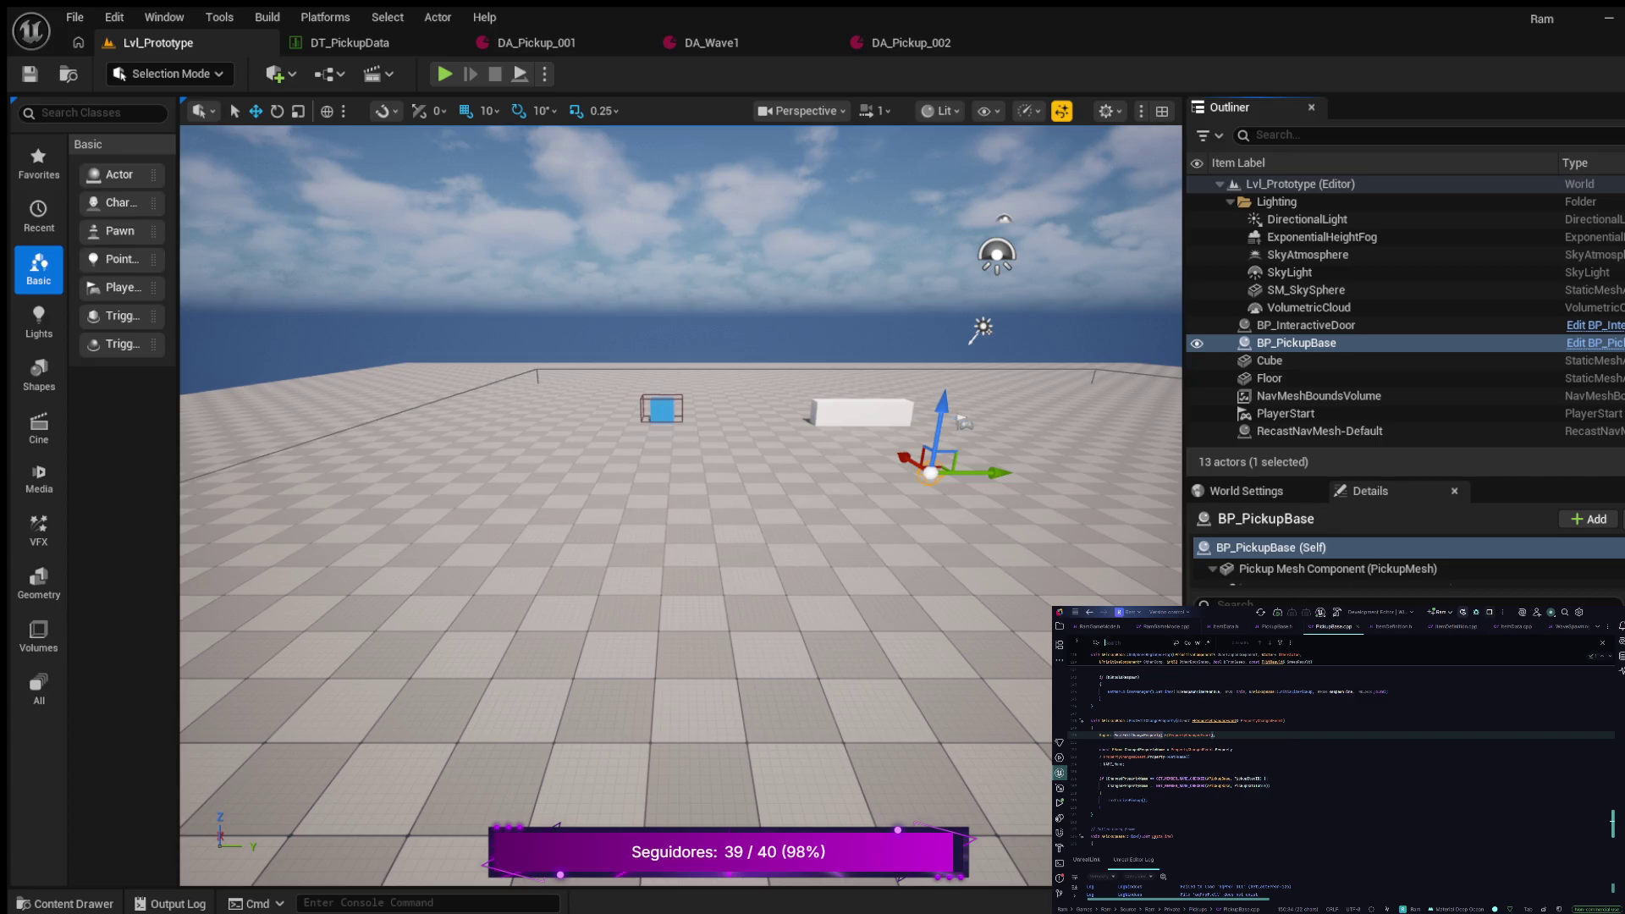
click(1392, 626)
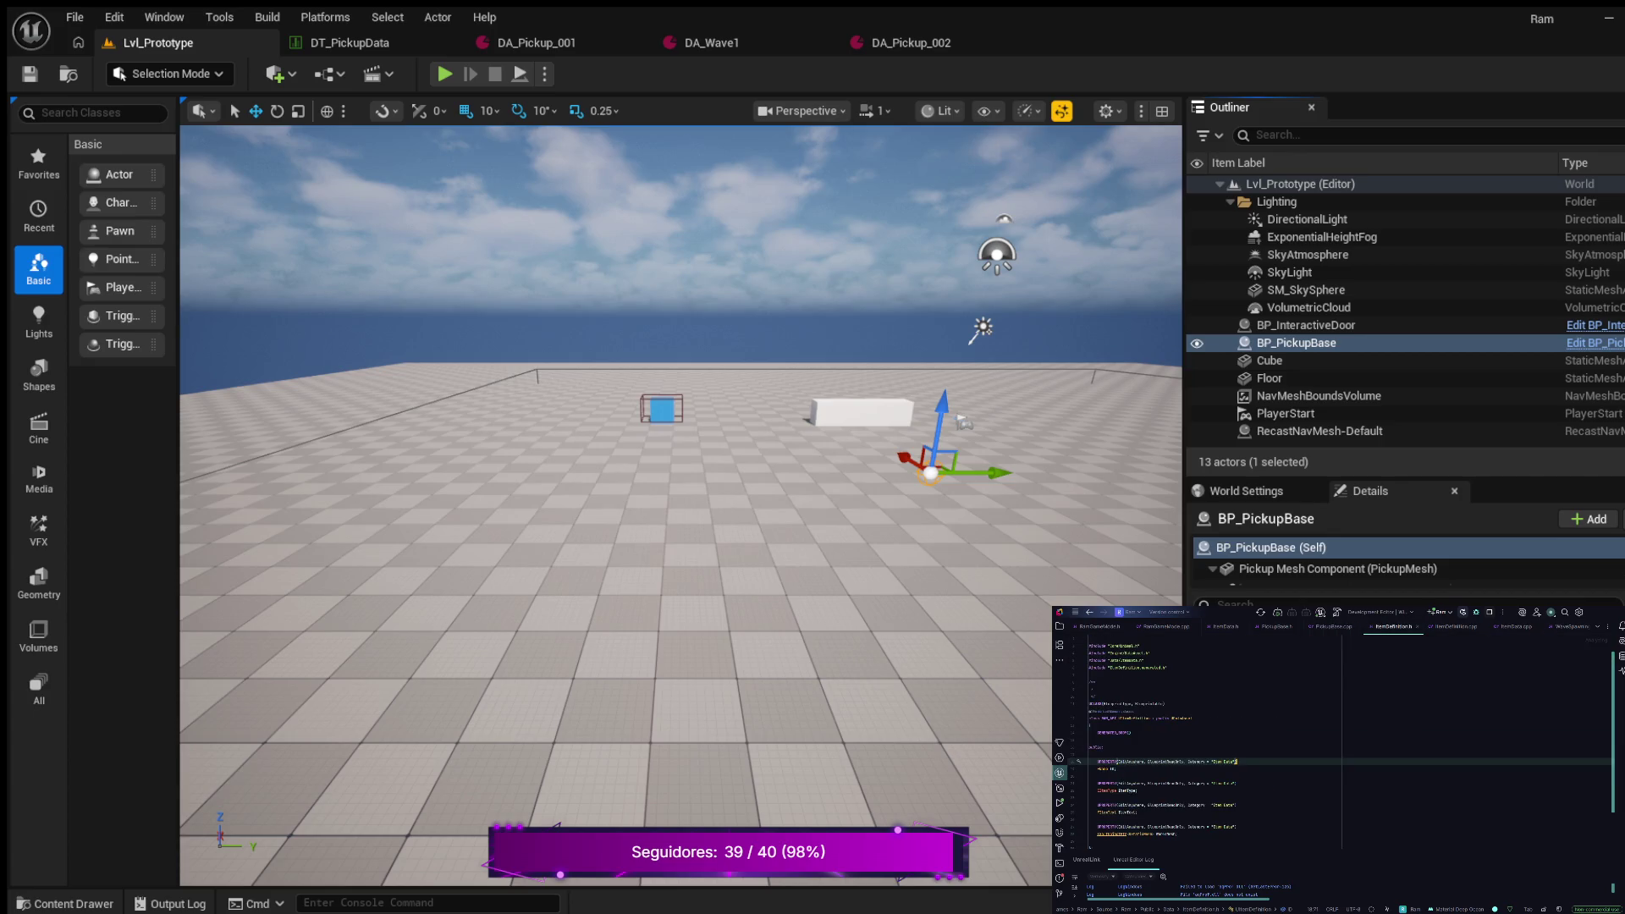
Add a comment after the class's last member and start a UItemDefinition* declaration below it
scroll(1340, 737, down, 3)
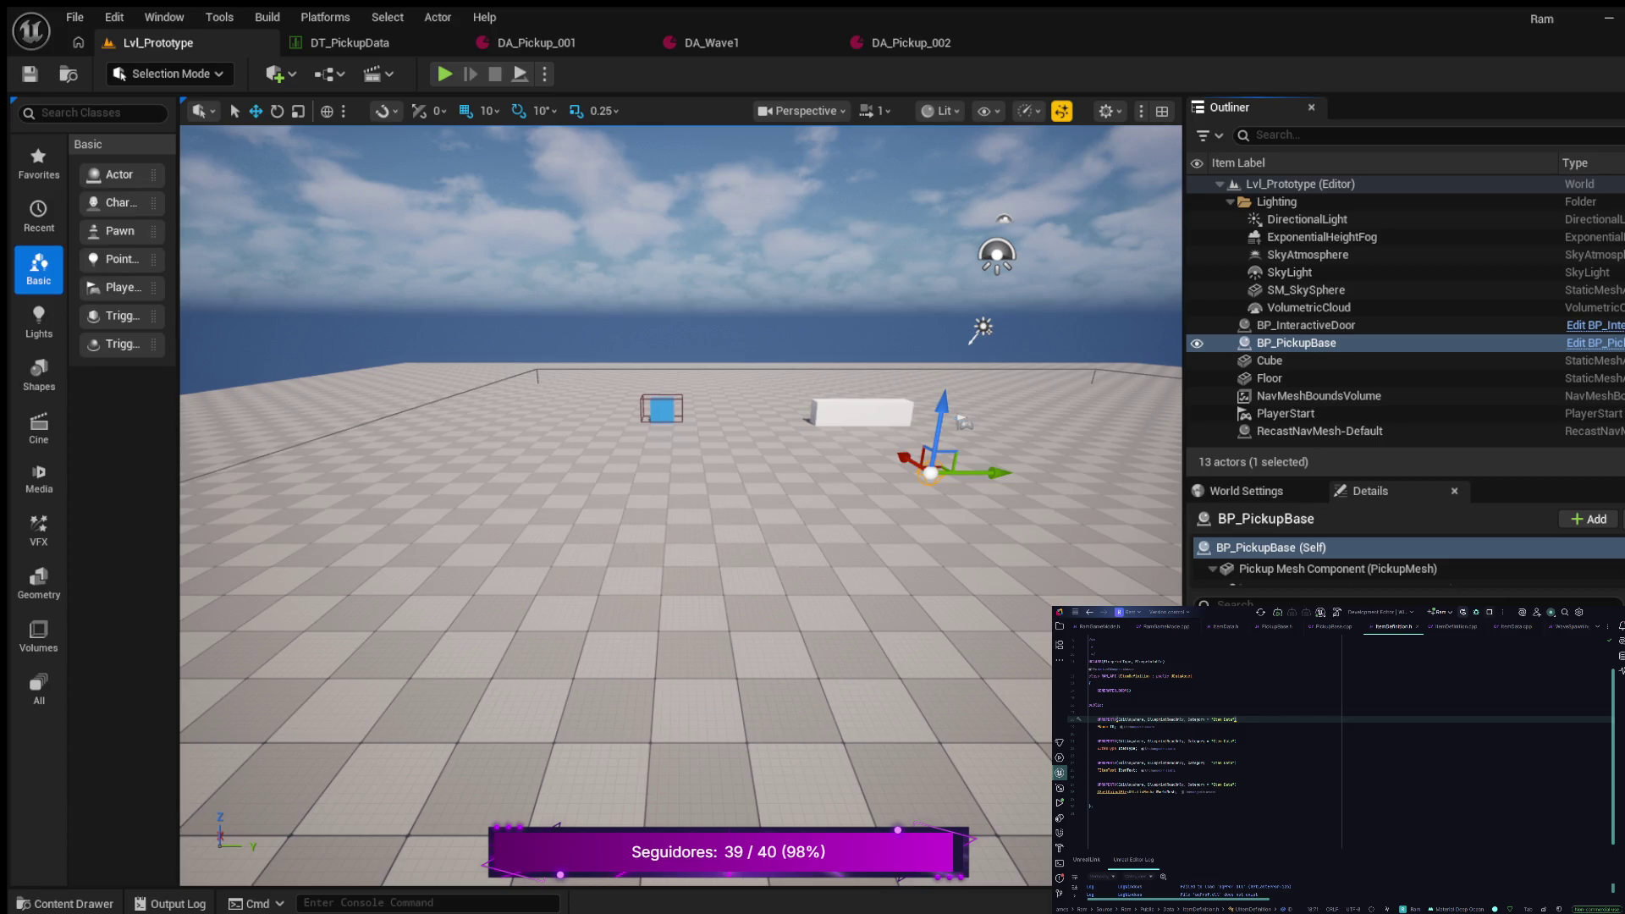
click(1178, 792)
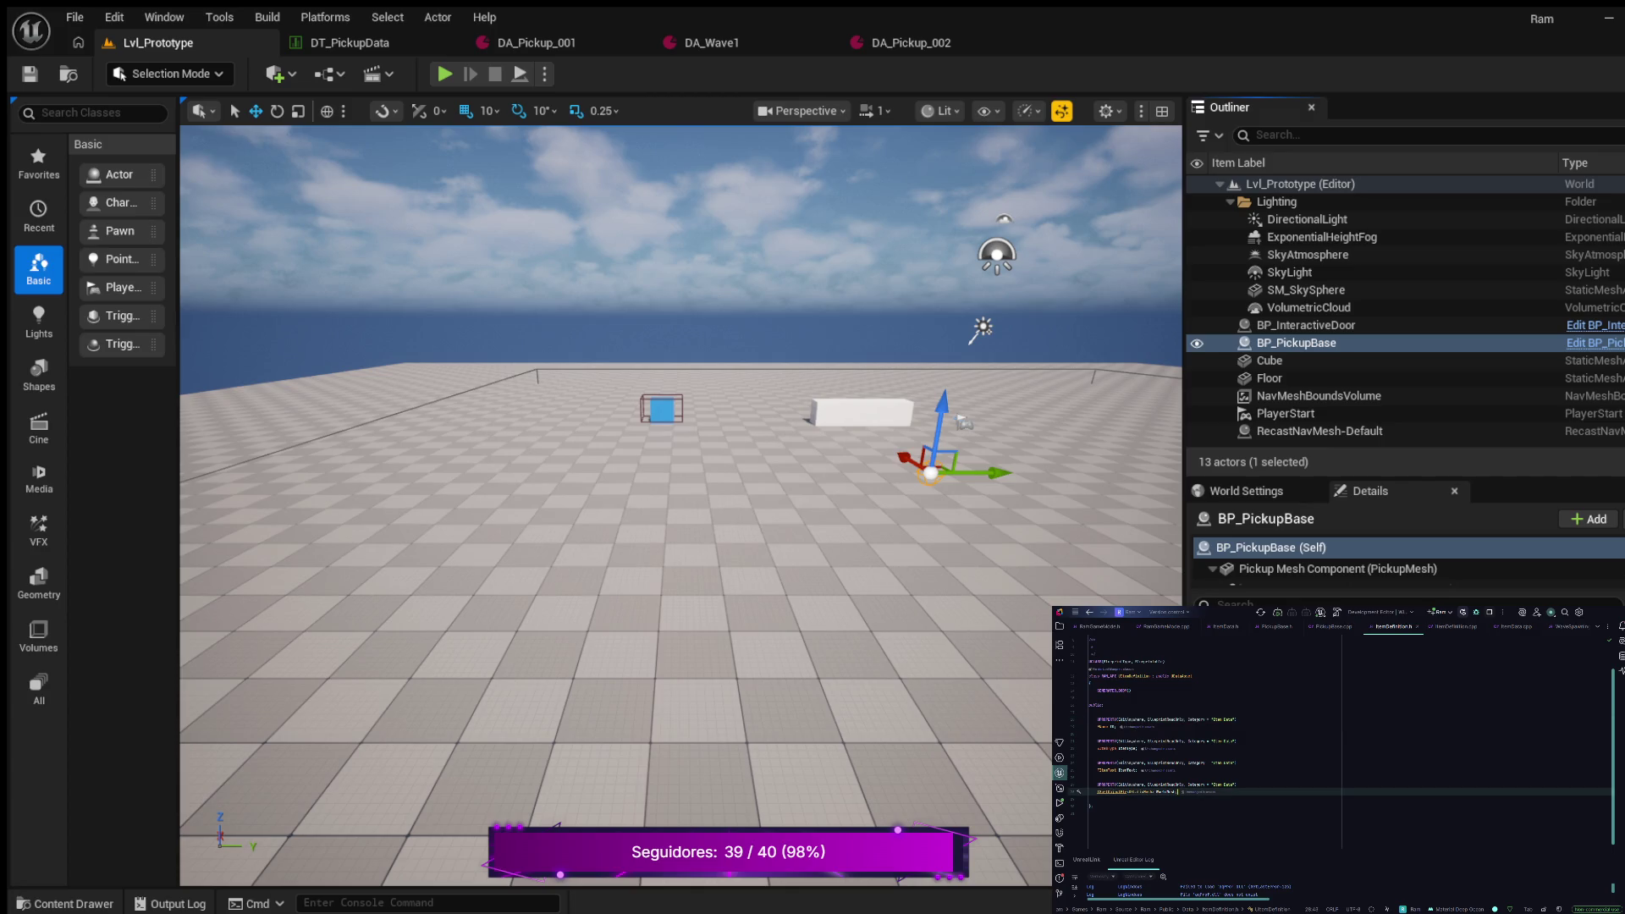
key(Return)
key(Return)
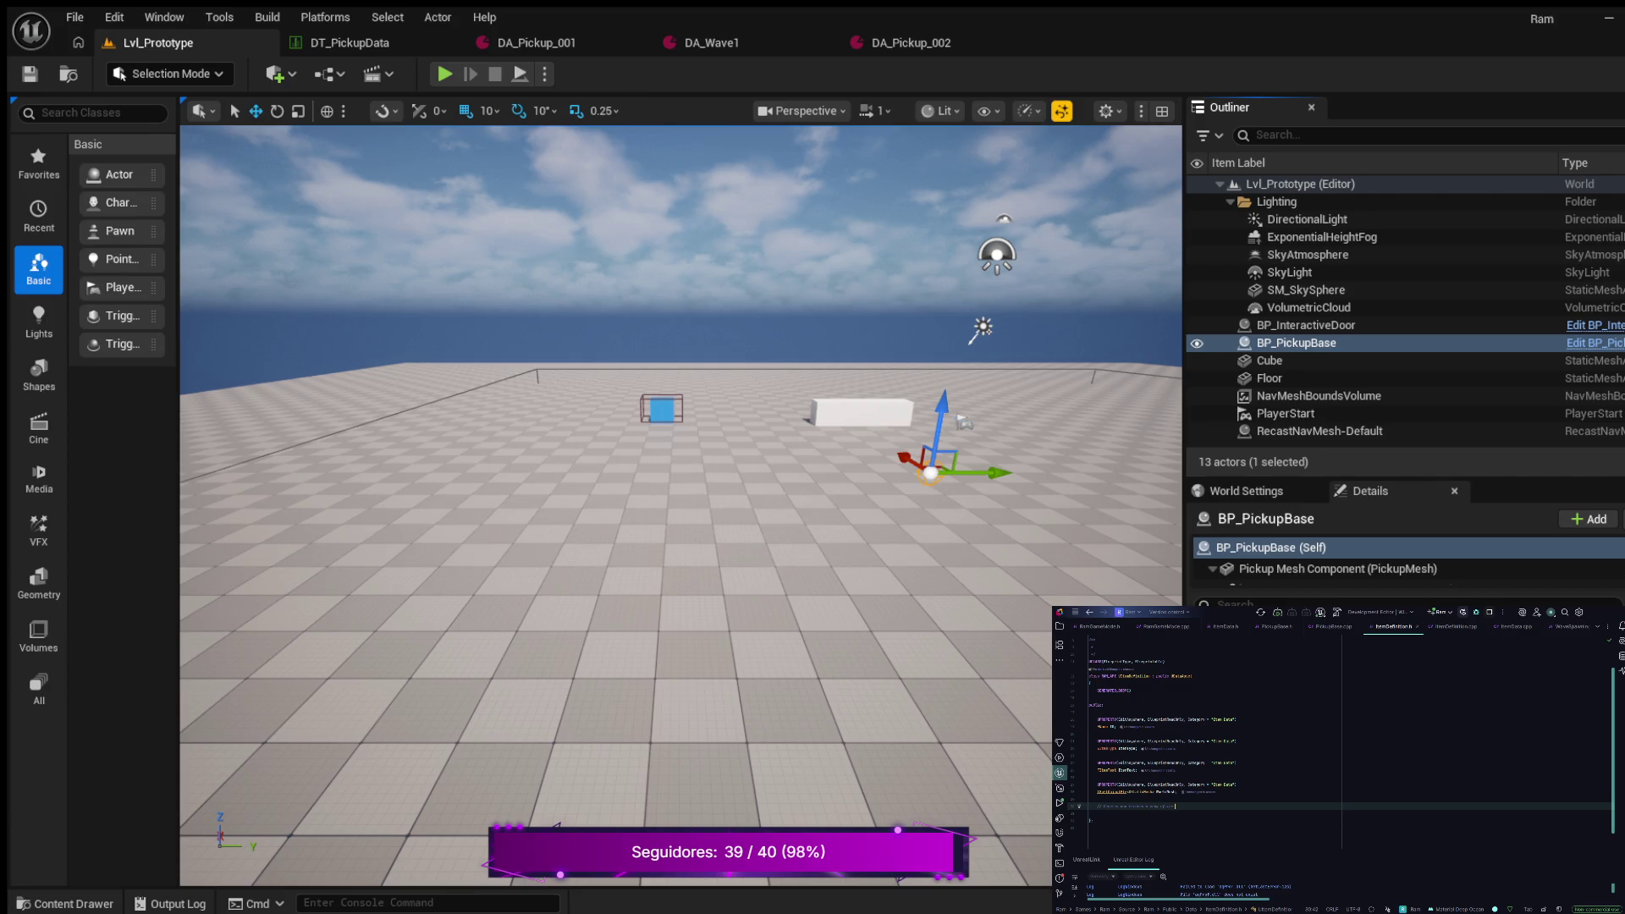
key(Return)
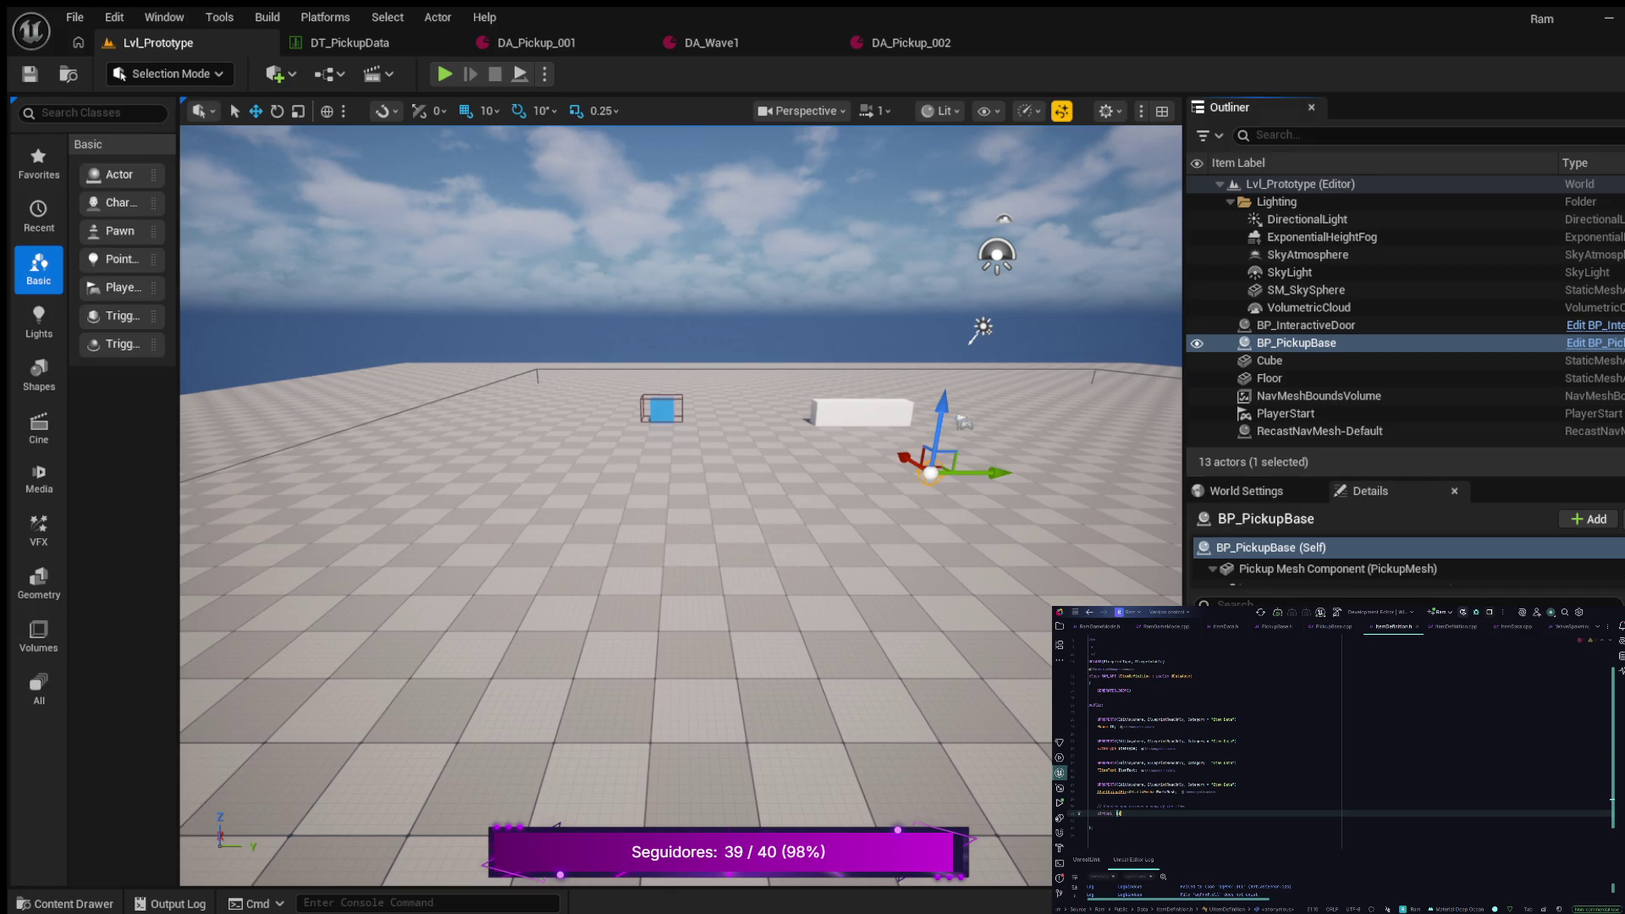
text(Definition)
text( *Item)
Declare CreateItemCopy(UObject* Outer) and generate its empty definition in ItemDefinition.cpp
key(Return)
text(UObje)
text(ct)
text(Outer)
key(alt+Return)
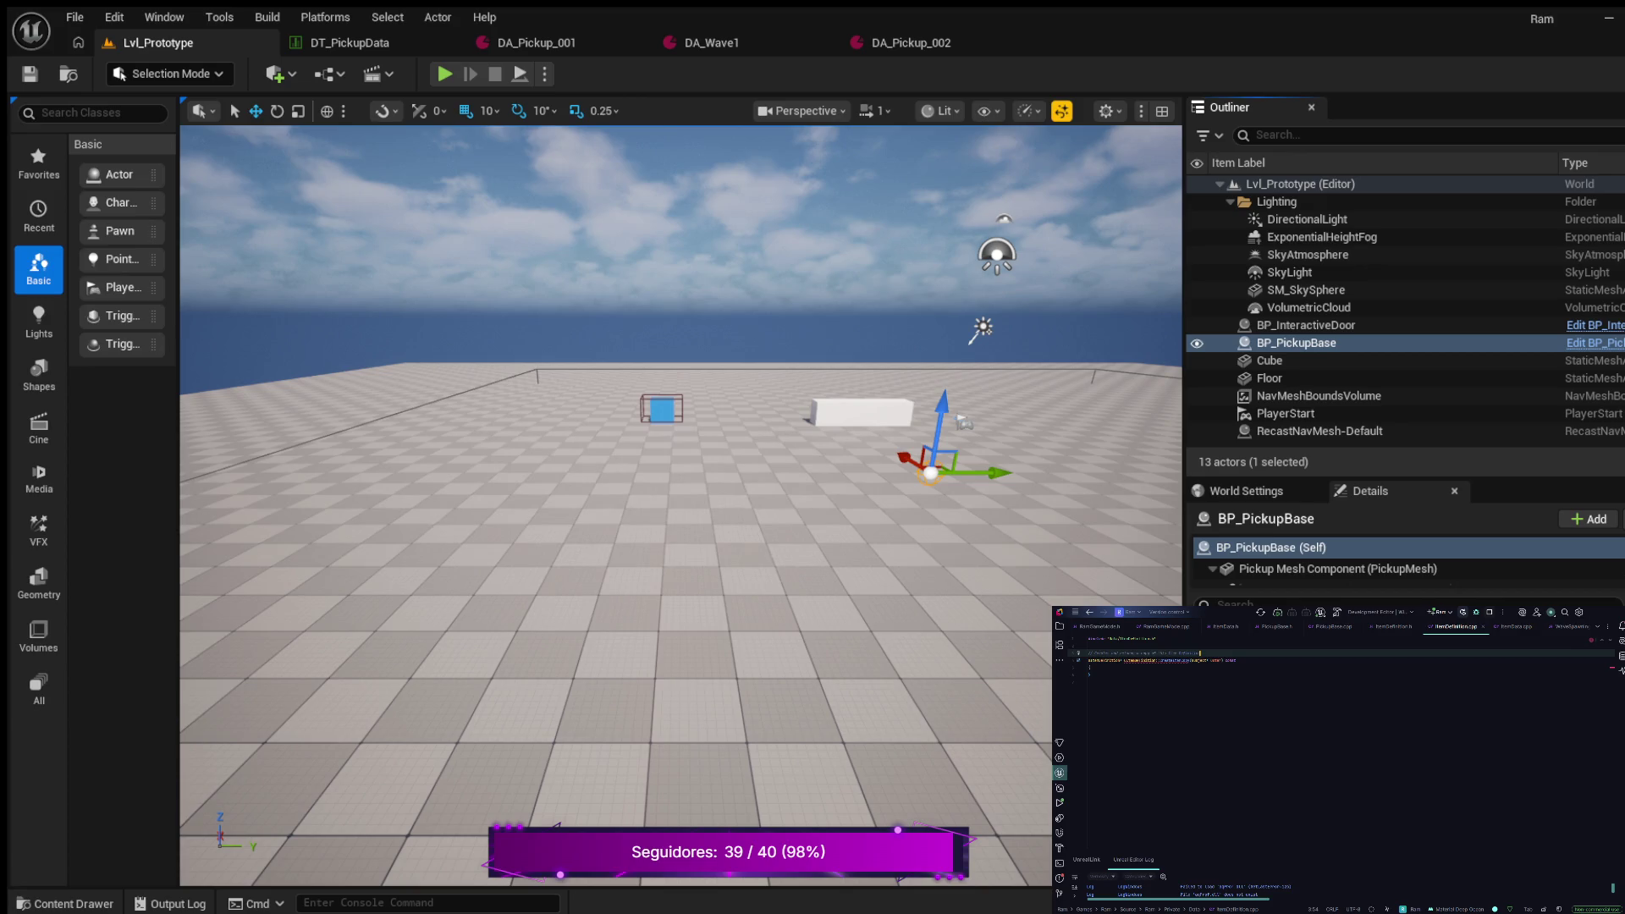
key(Return)
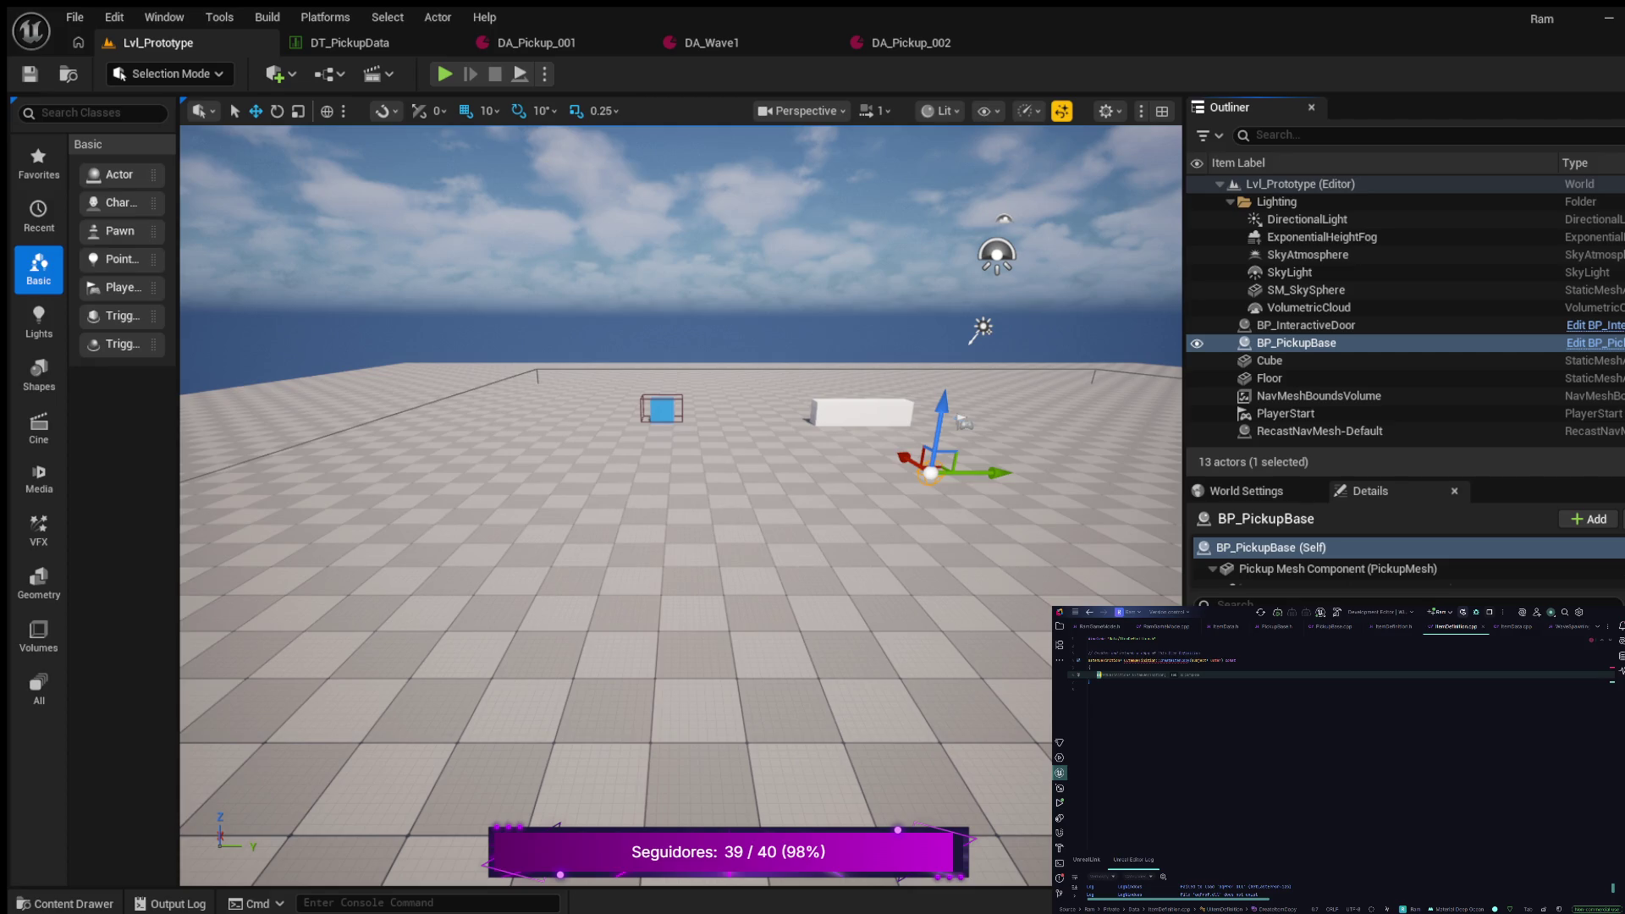
Write the body's first statement: a UItemDefinition pointer from NewObject<UItemDefinition>(Outer)
key(Tab)
text(*New)
key(Tab)
text(Outer)
text(;)
key(Return)
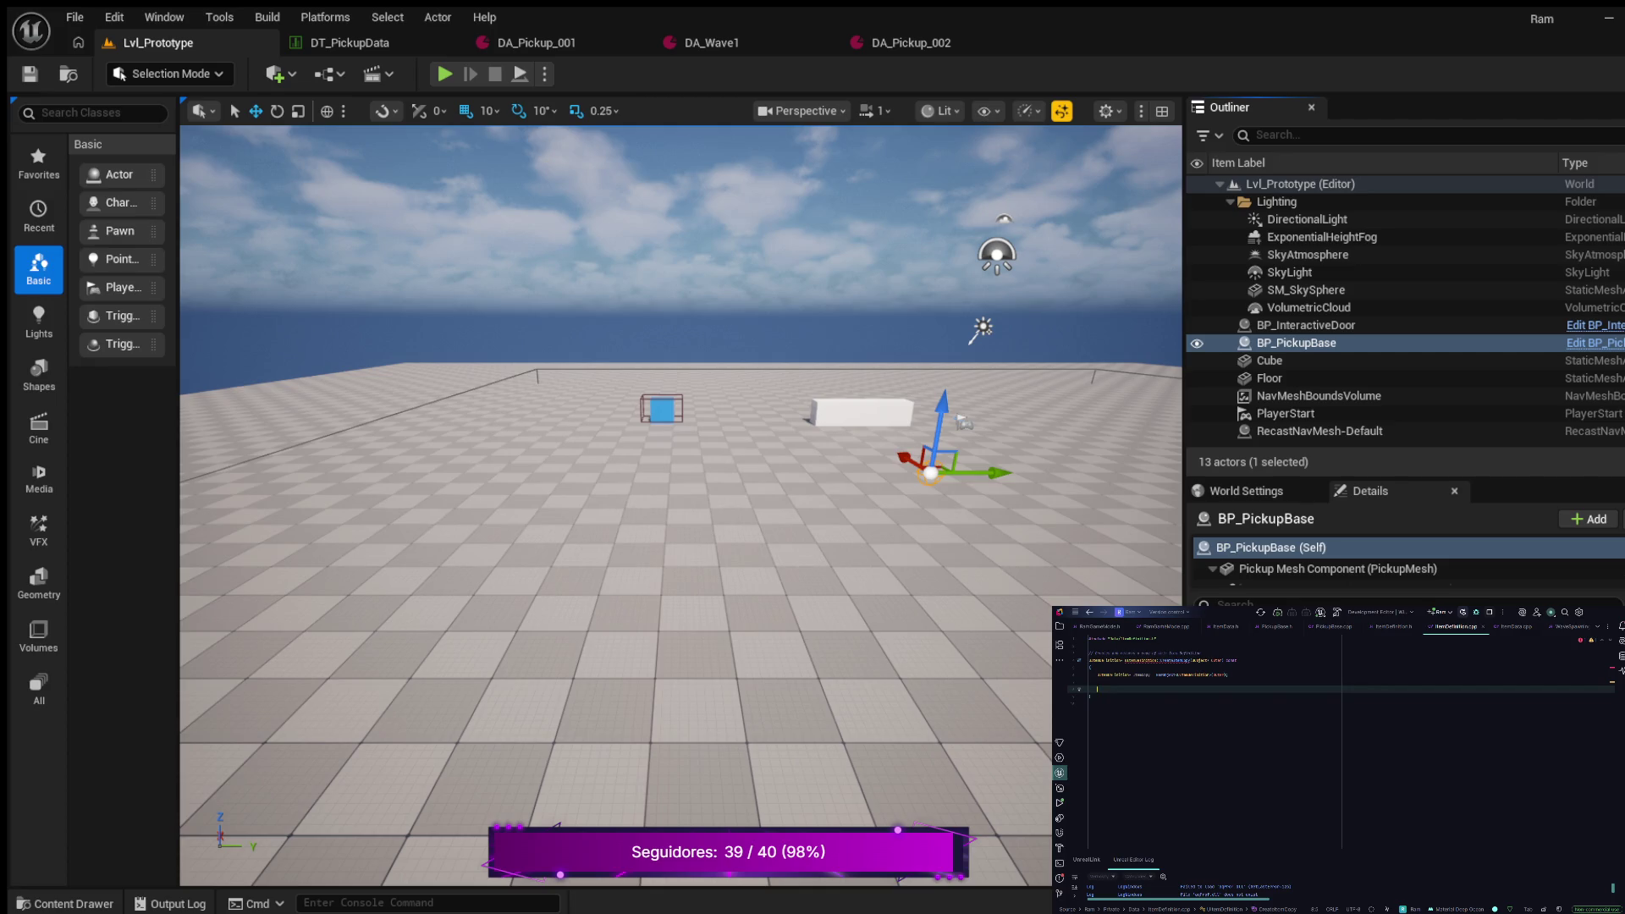
click(1142, 674)
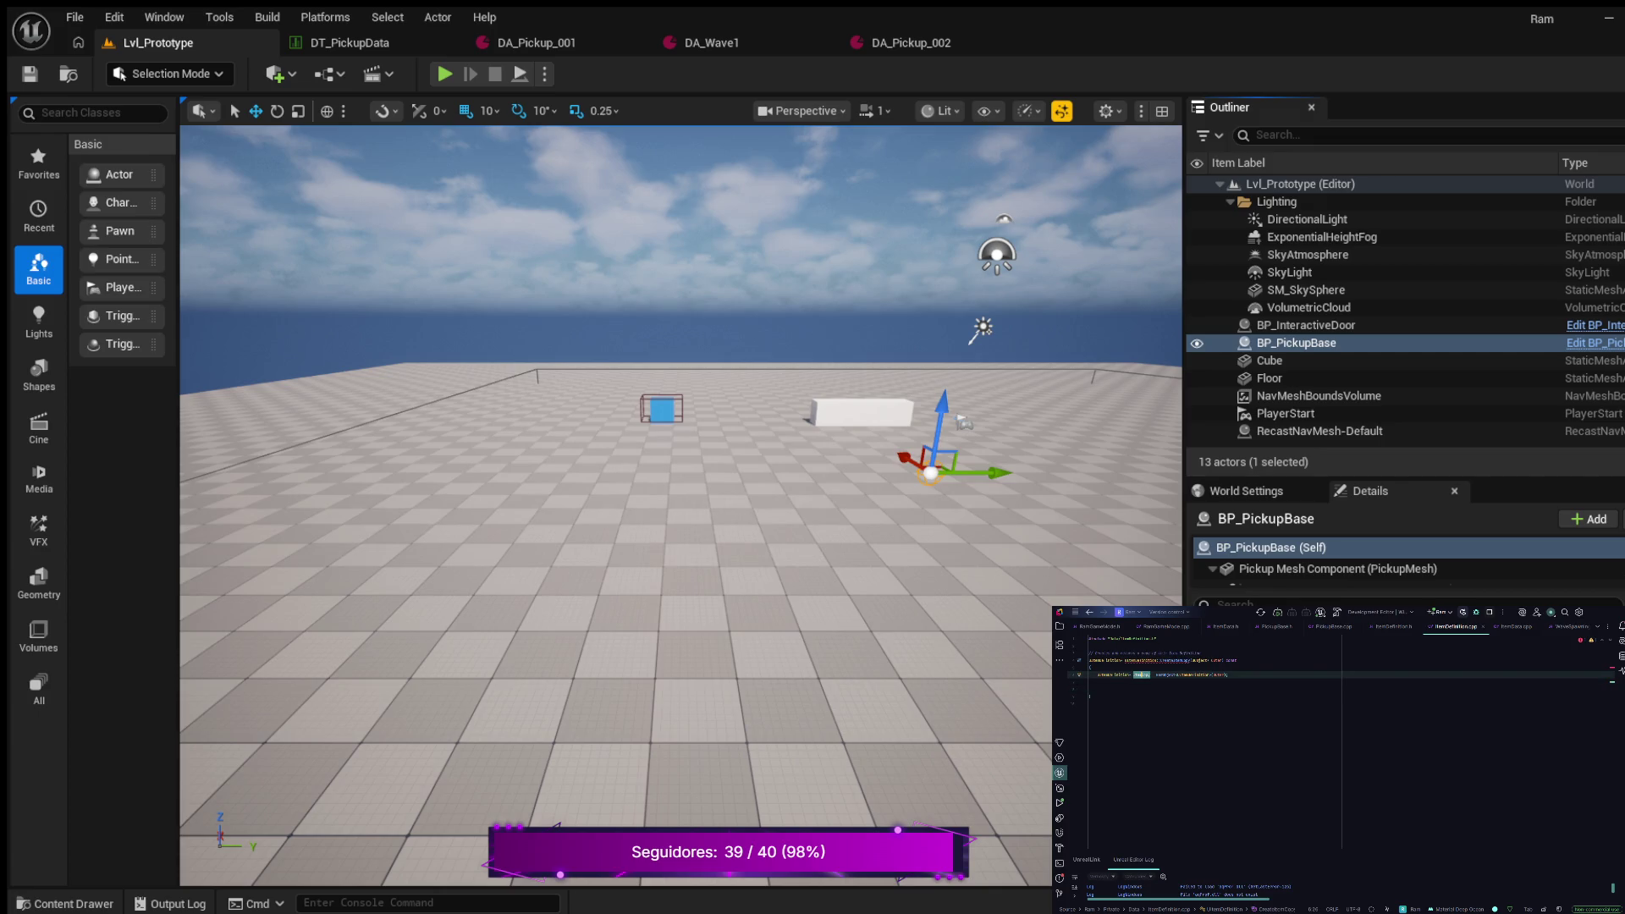
Start assigning the copy's fields, including ItemPrice from the source Data
triple_click(1142, 675)
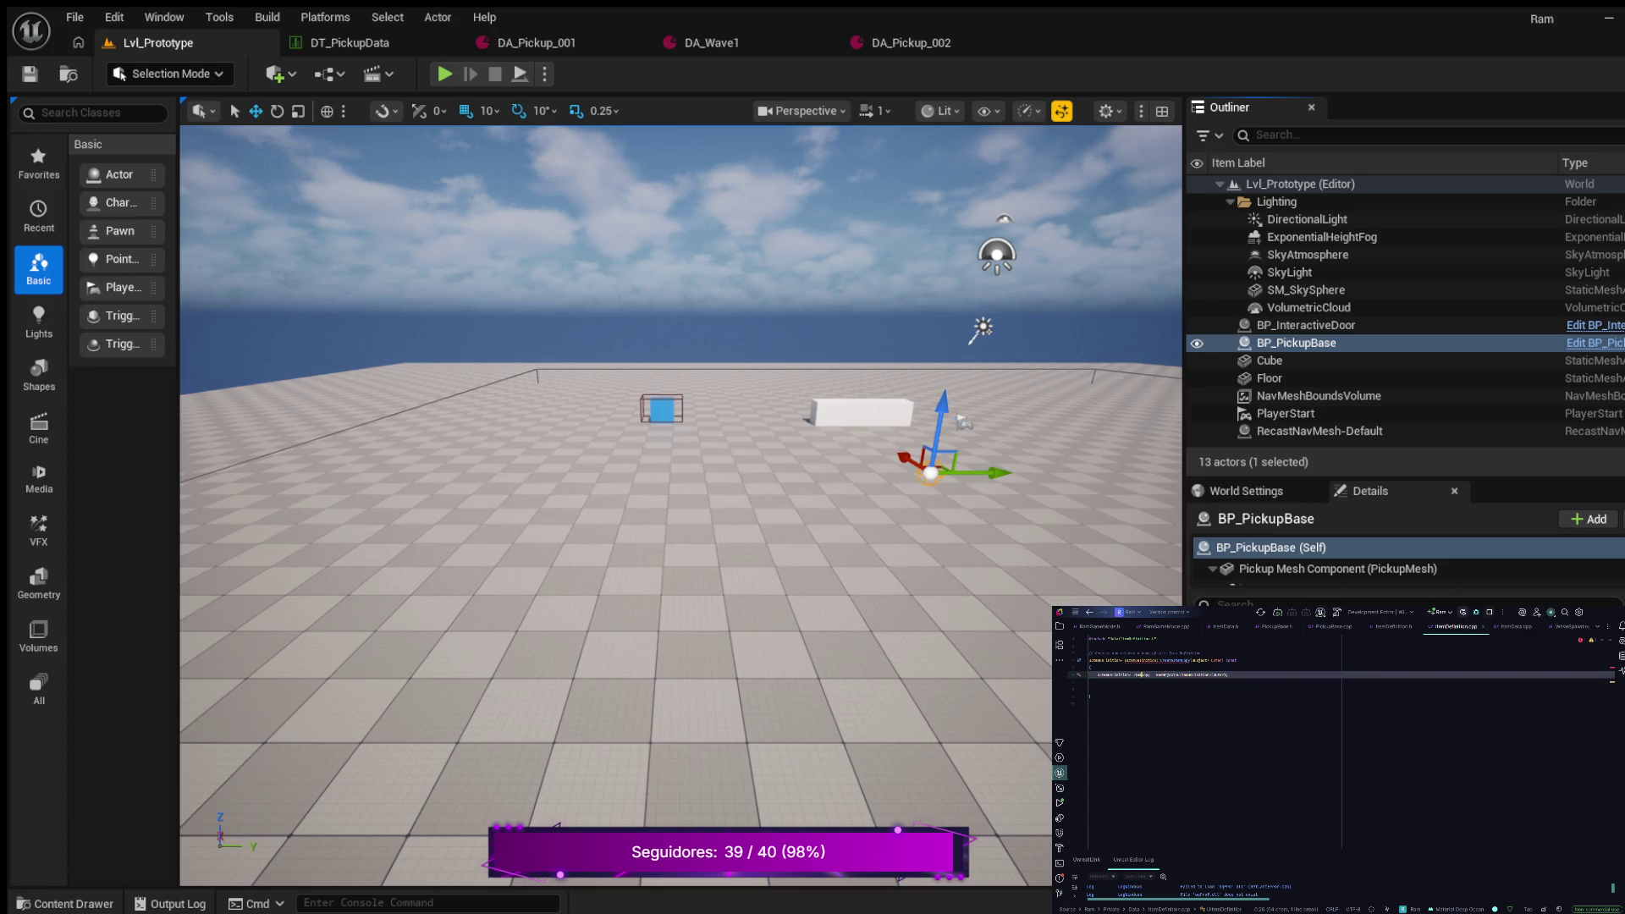
double_click(1142, 674)
key(ctrl+c)
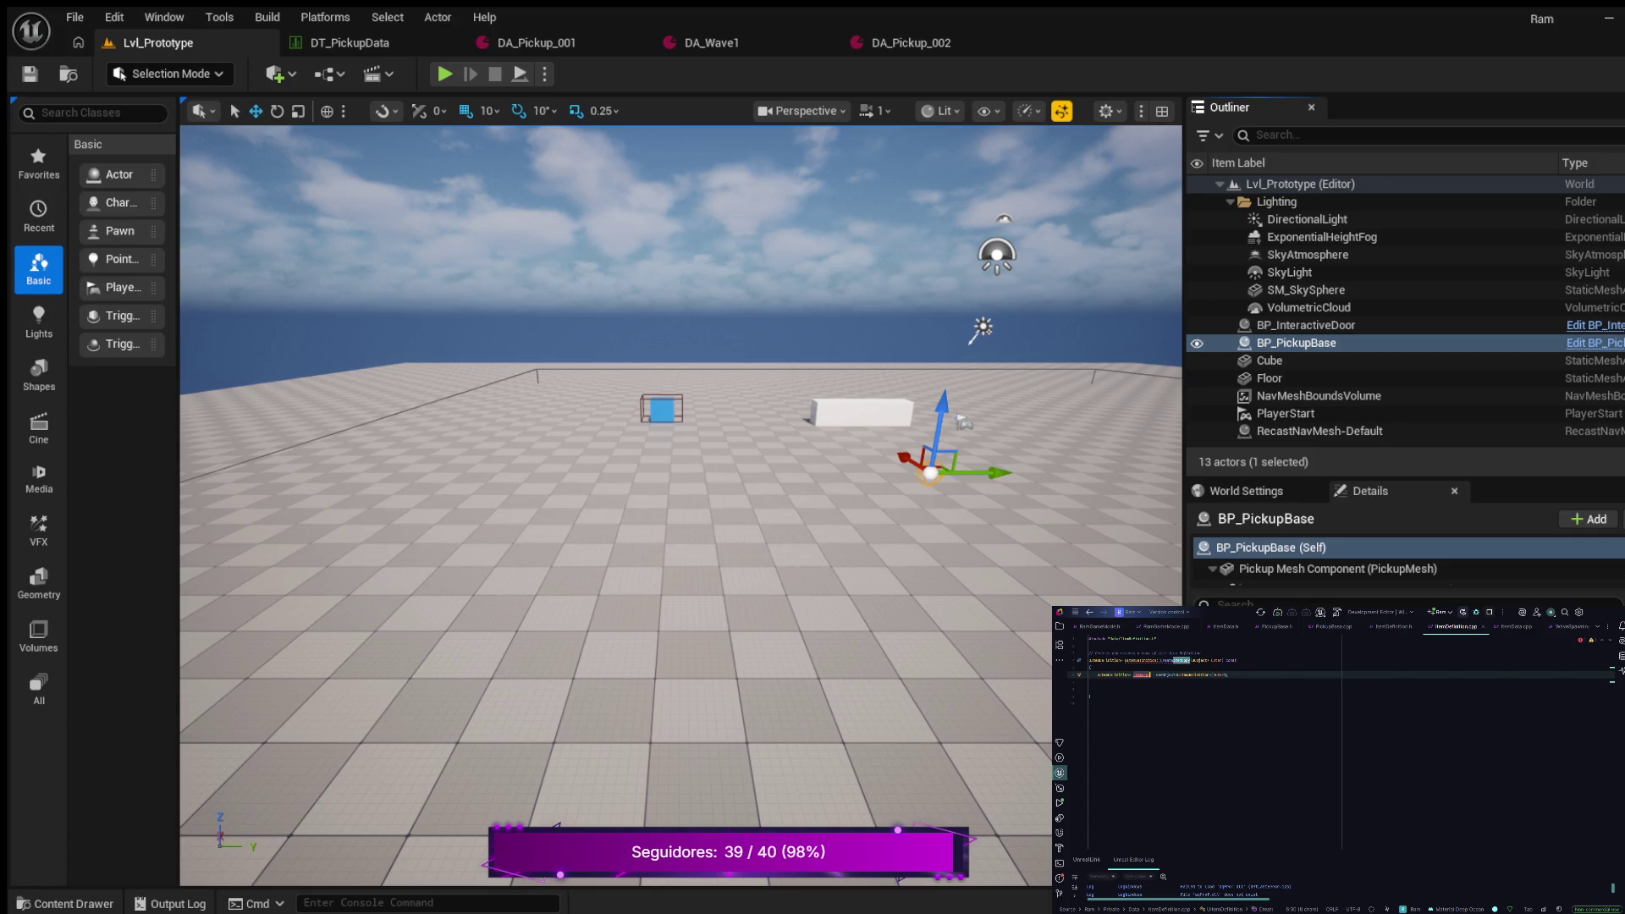
click(1098, 689)
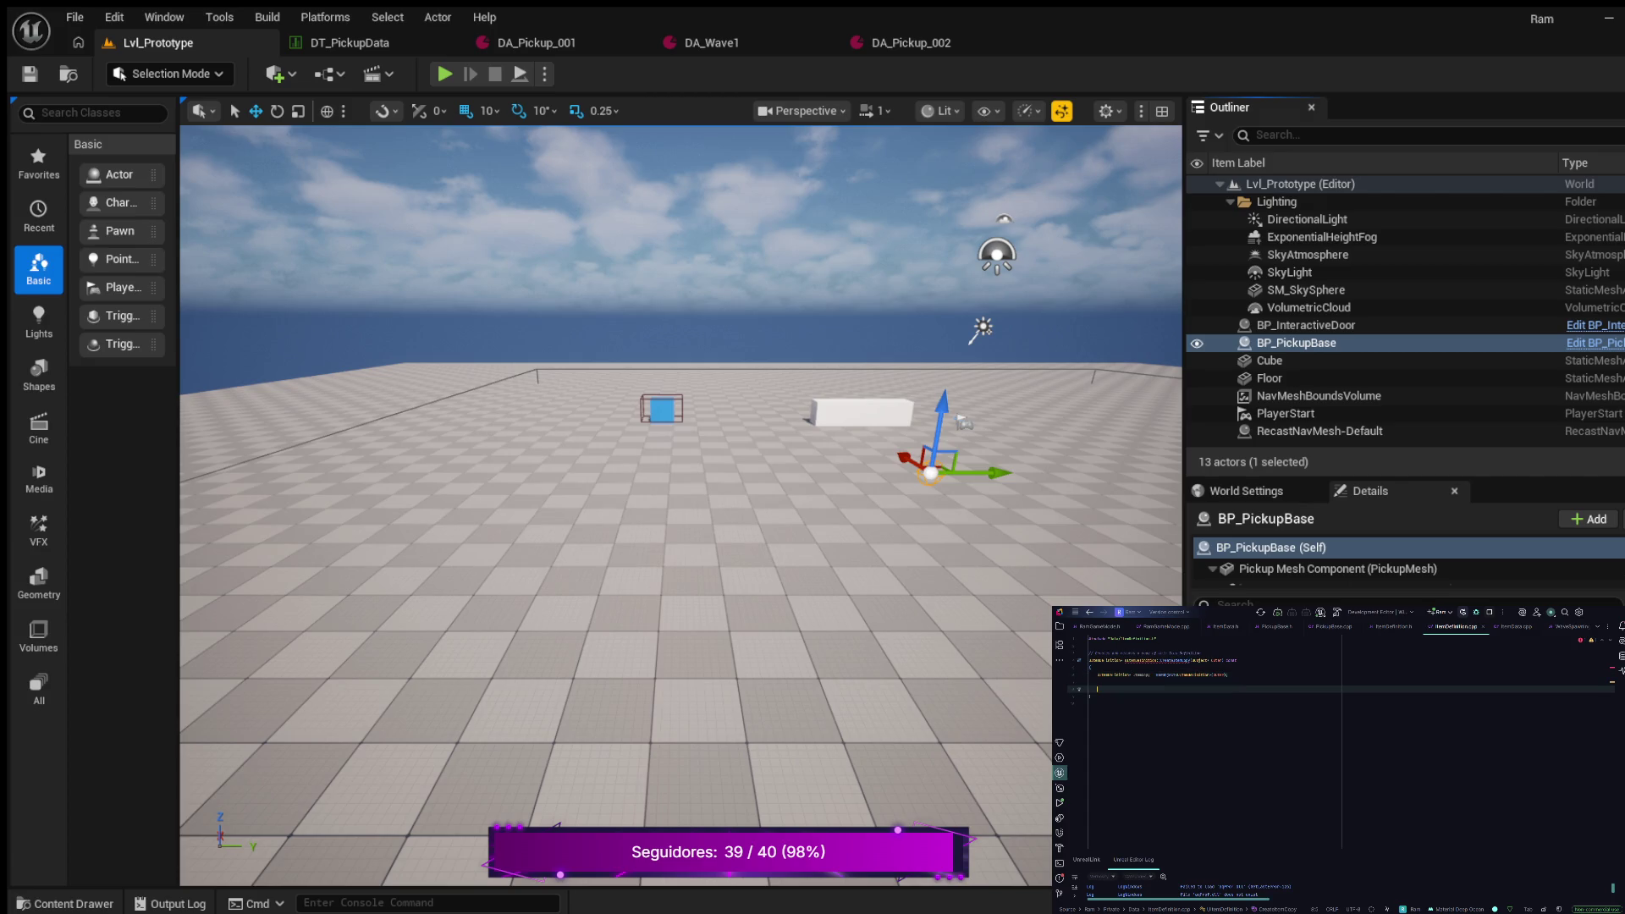
key(ctrl+v)
text(()
text())
key(Return)
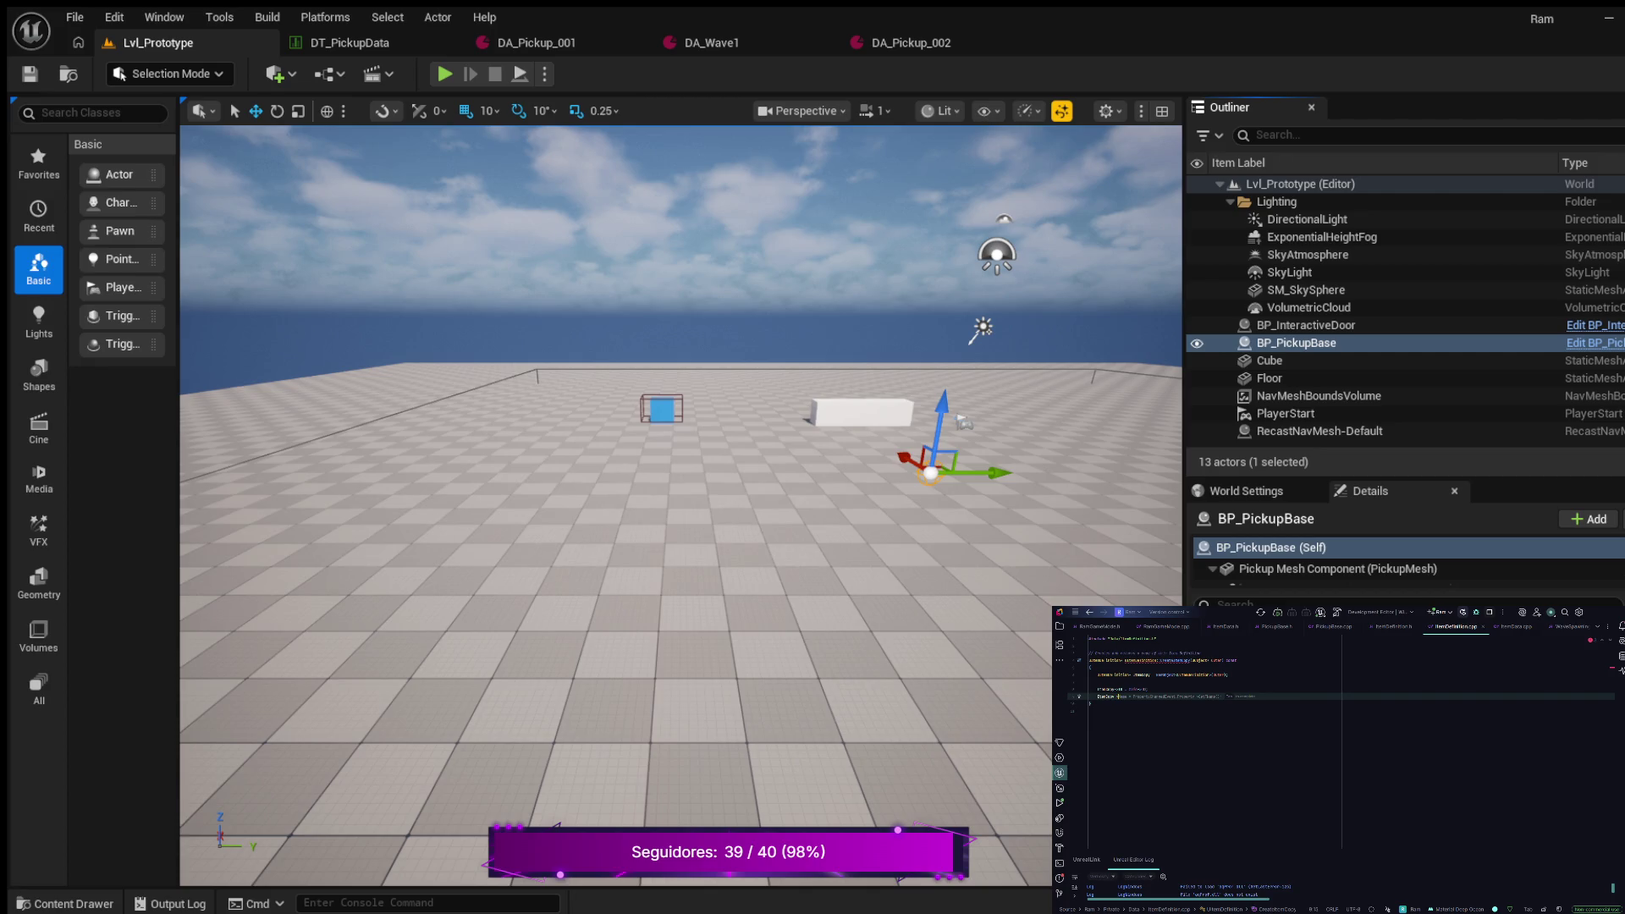
text(UIt)
text(mDef)
text(ini)
text(Data->ItemPrice)
text(;)
key(Return)
Copy the remaining quantity and name fields into ItemCopy and finish with return ItemCopy;
text(Item)
key(Tab)
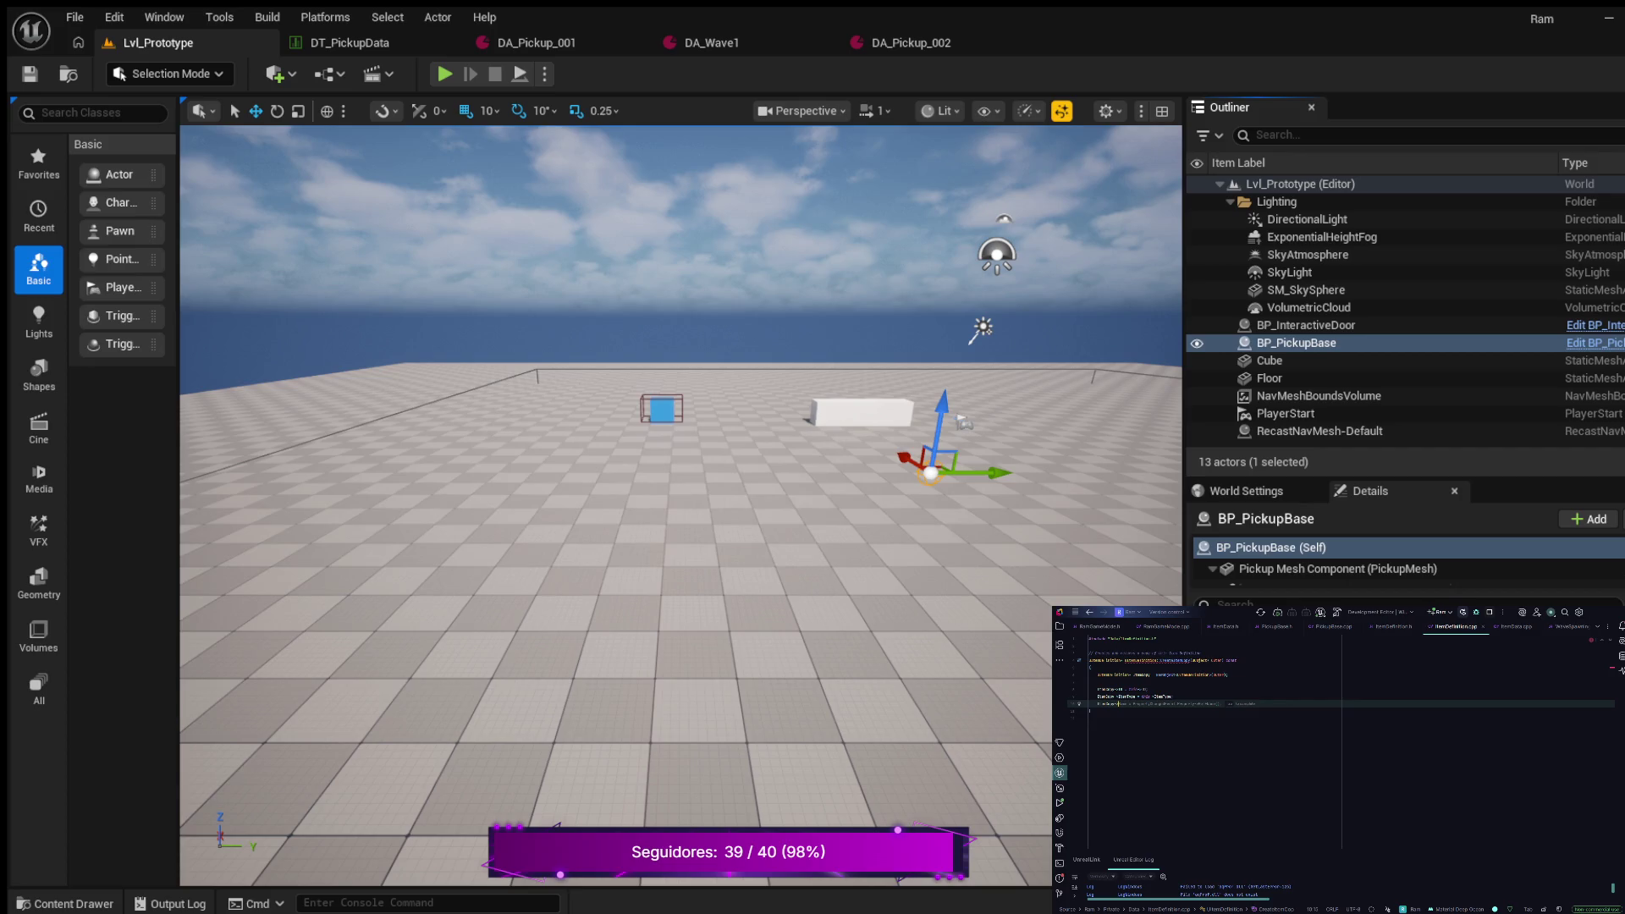
text(ri)
key(Return)
text(Quantity;)
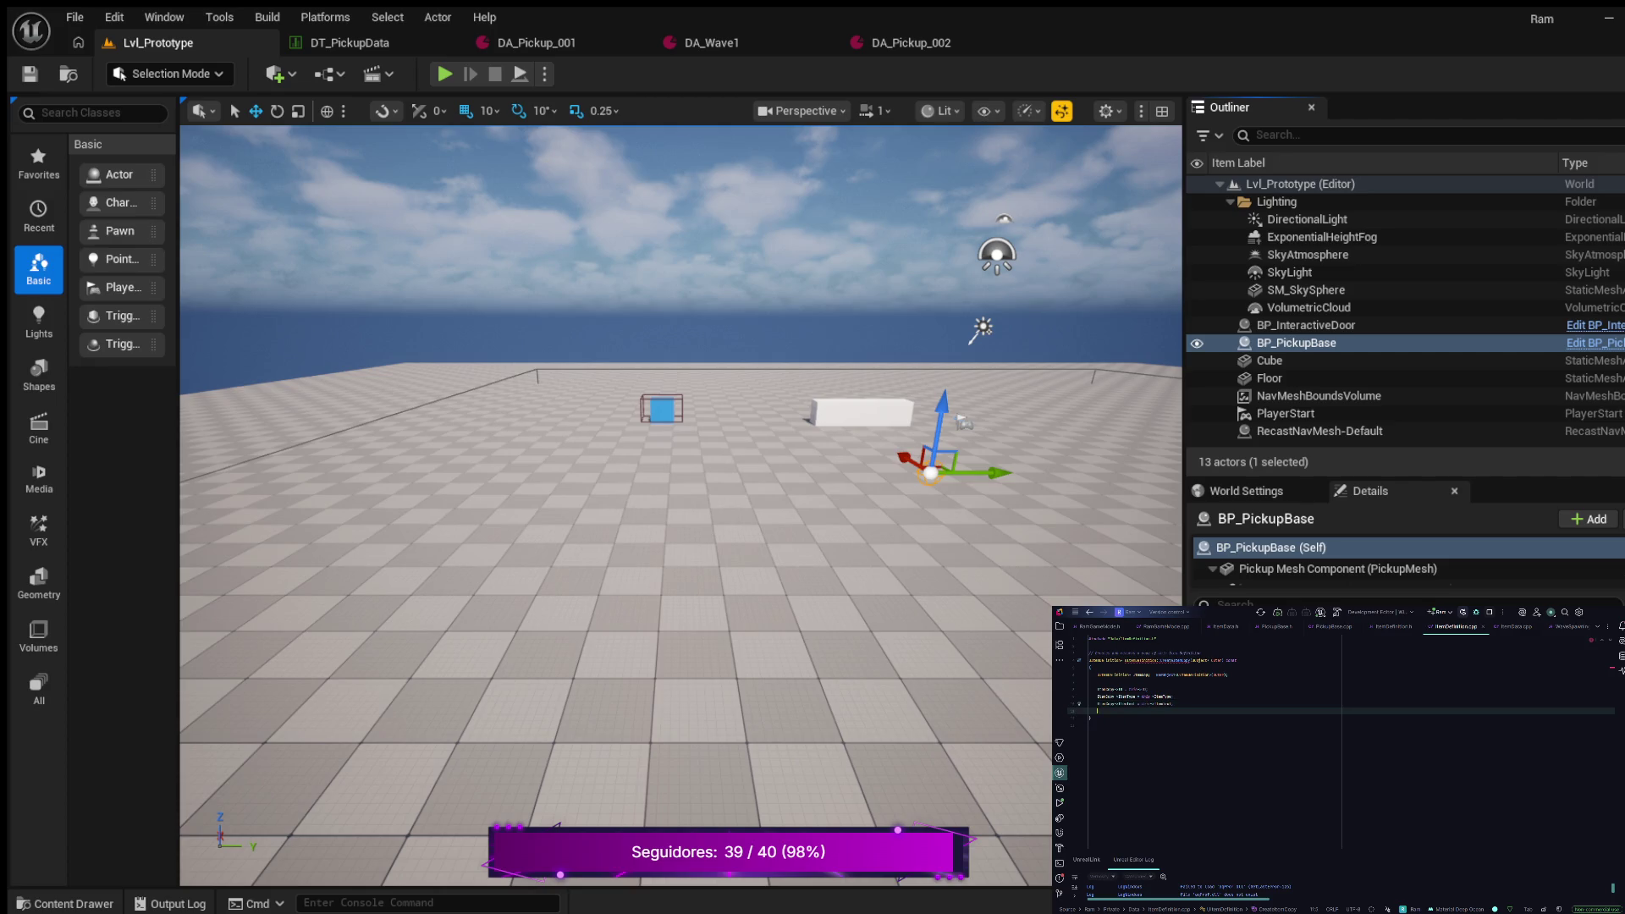
text(ItemCopy)
text(-)
text(>Na)
key(Tab)
key(Return)
key(Return)
text(return ItemCopy;)
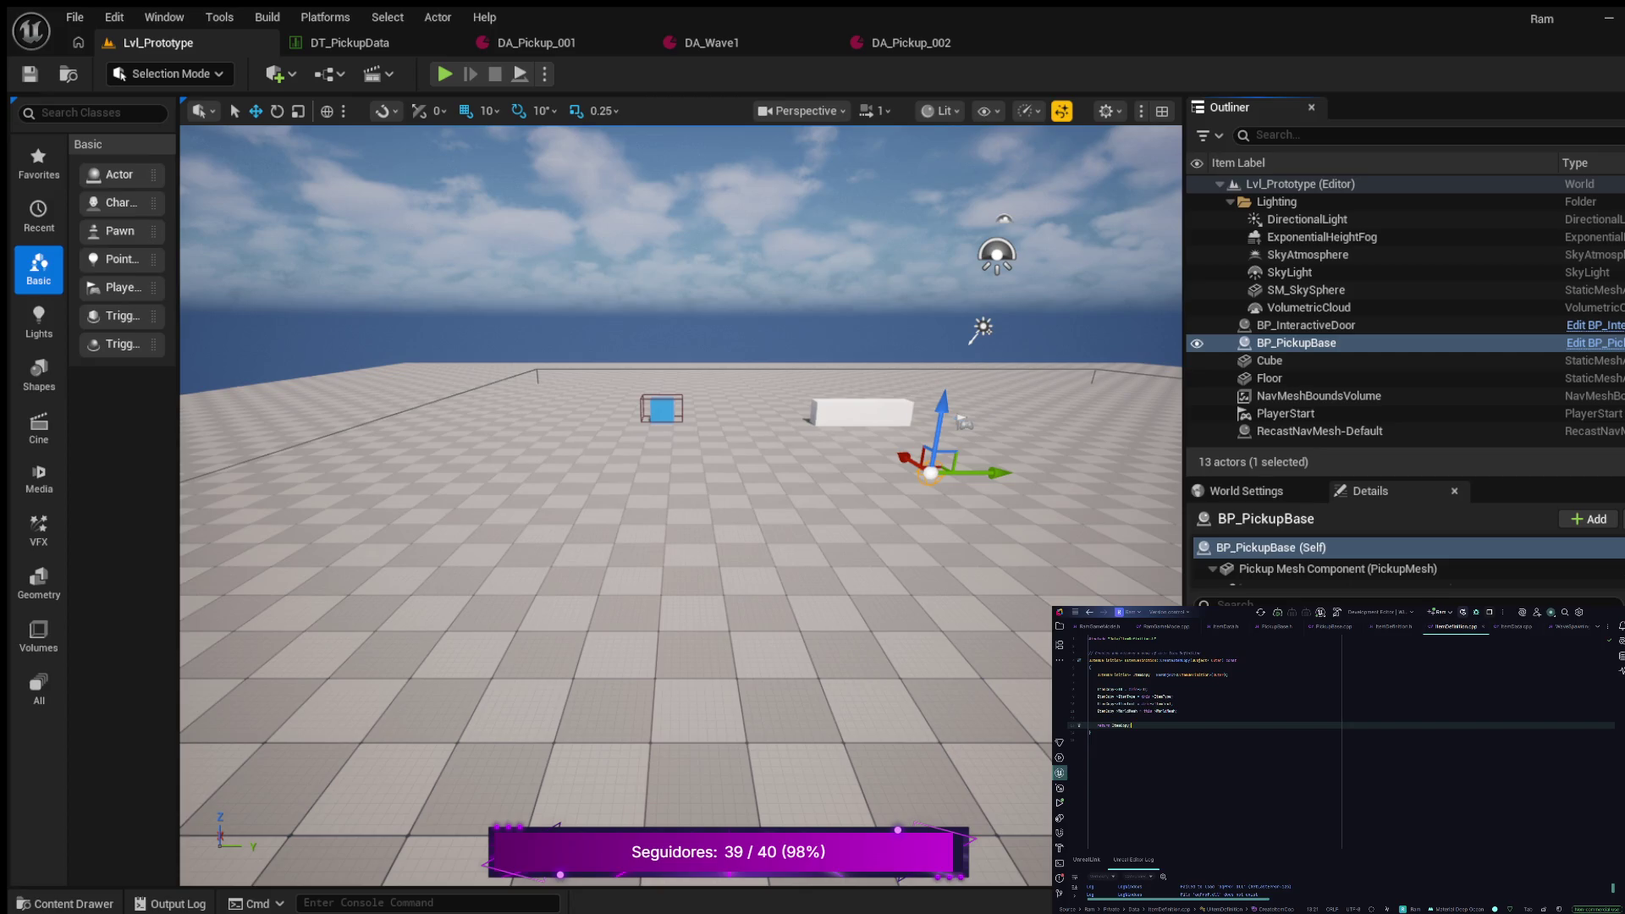
click(1334, 628)
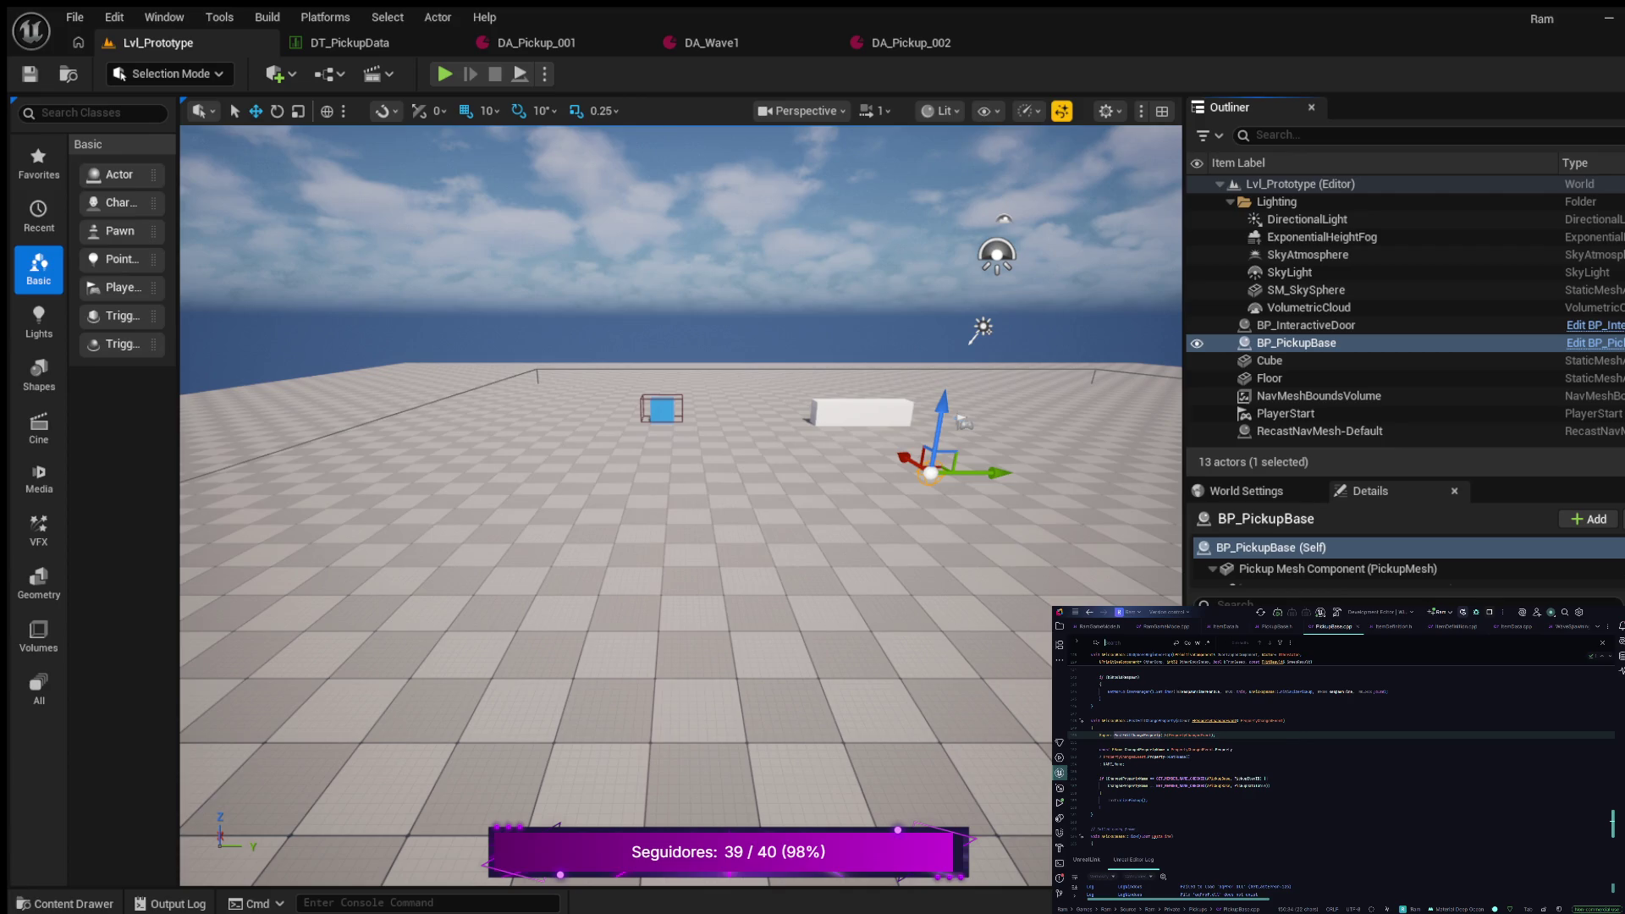
Scroll up in PickupBase.cpp to the data-asset setup code above the overlap function
scroll(1337, 745, up, 5)
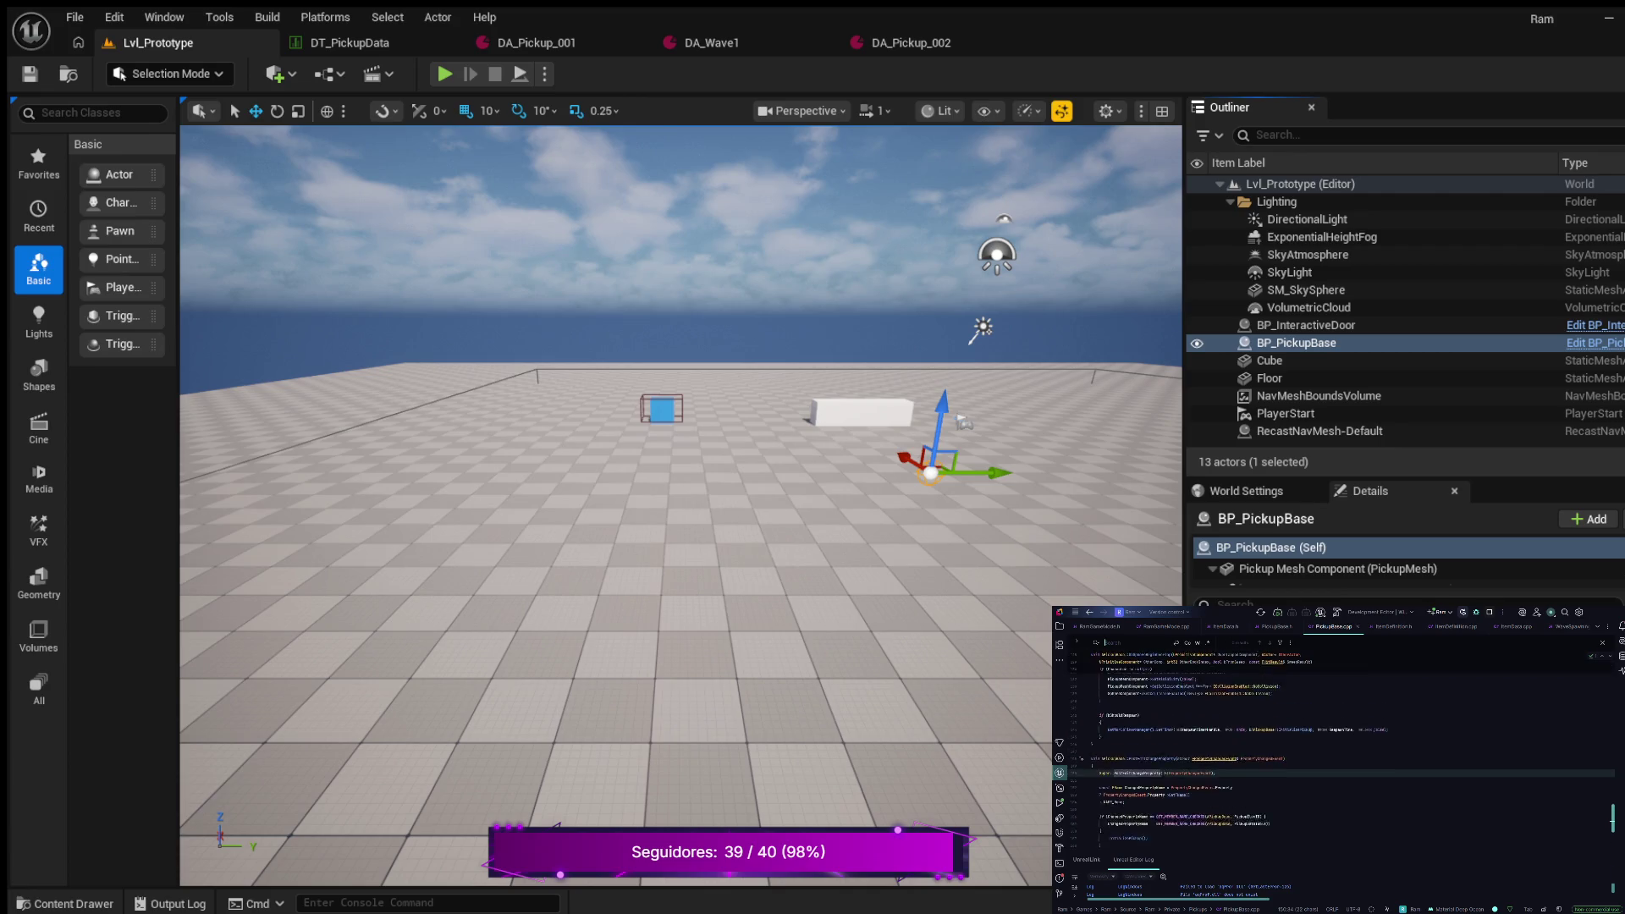
scroll(1338, 745, up, 5)
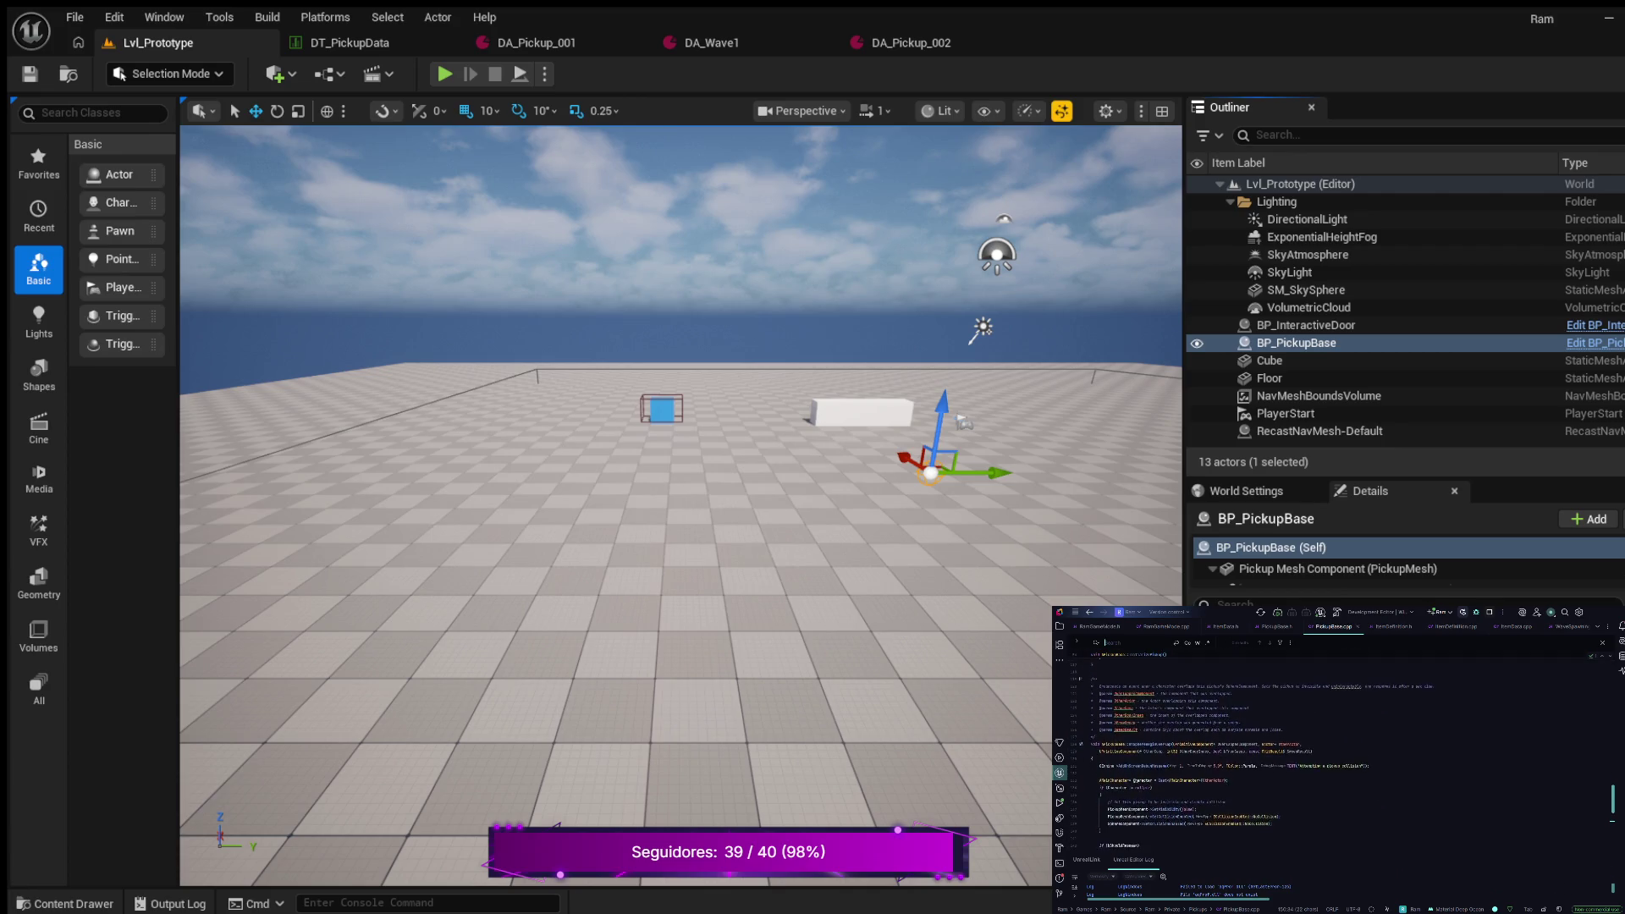
scroll(1338, 745, up, 5)
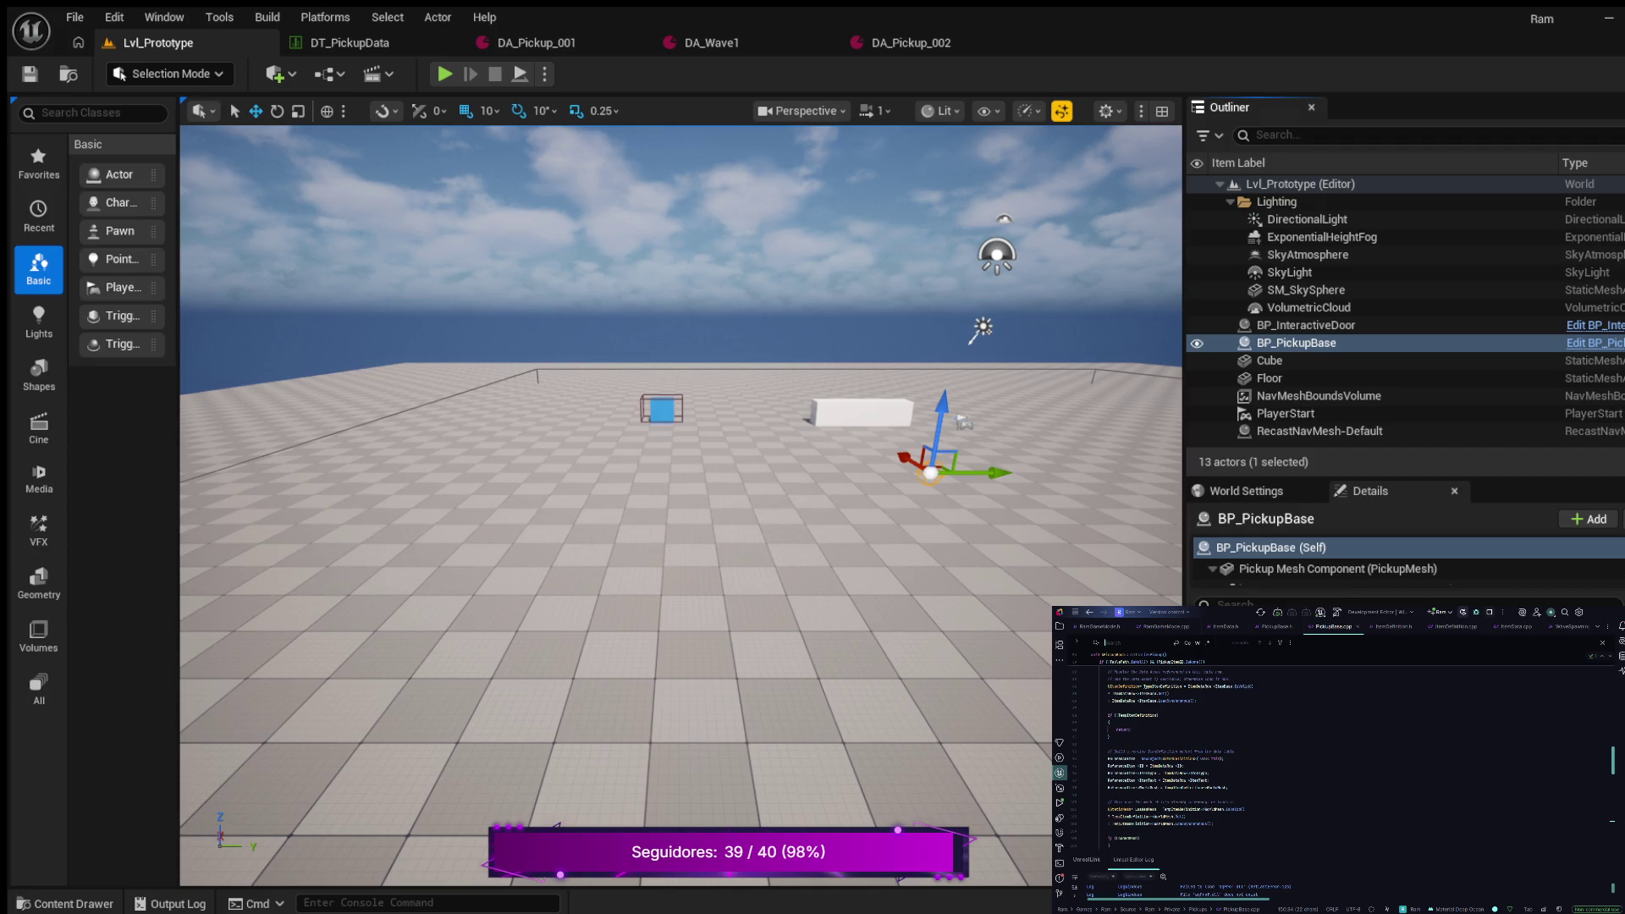
Delete the five-line expression after the equals sign and type a single completed call instead
drag(1229, 788, 1140, 757)
key(BackSpace)
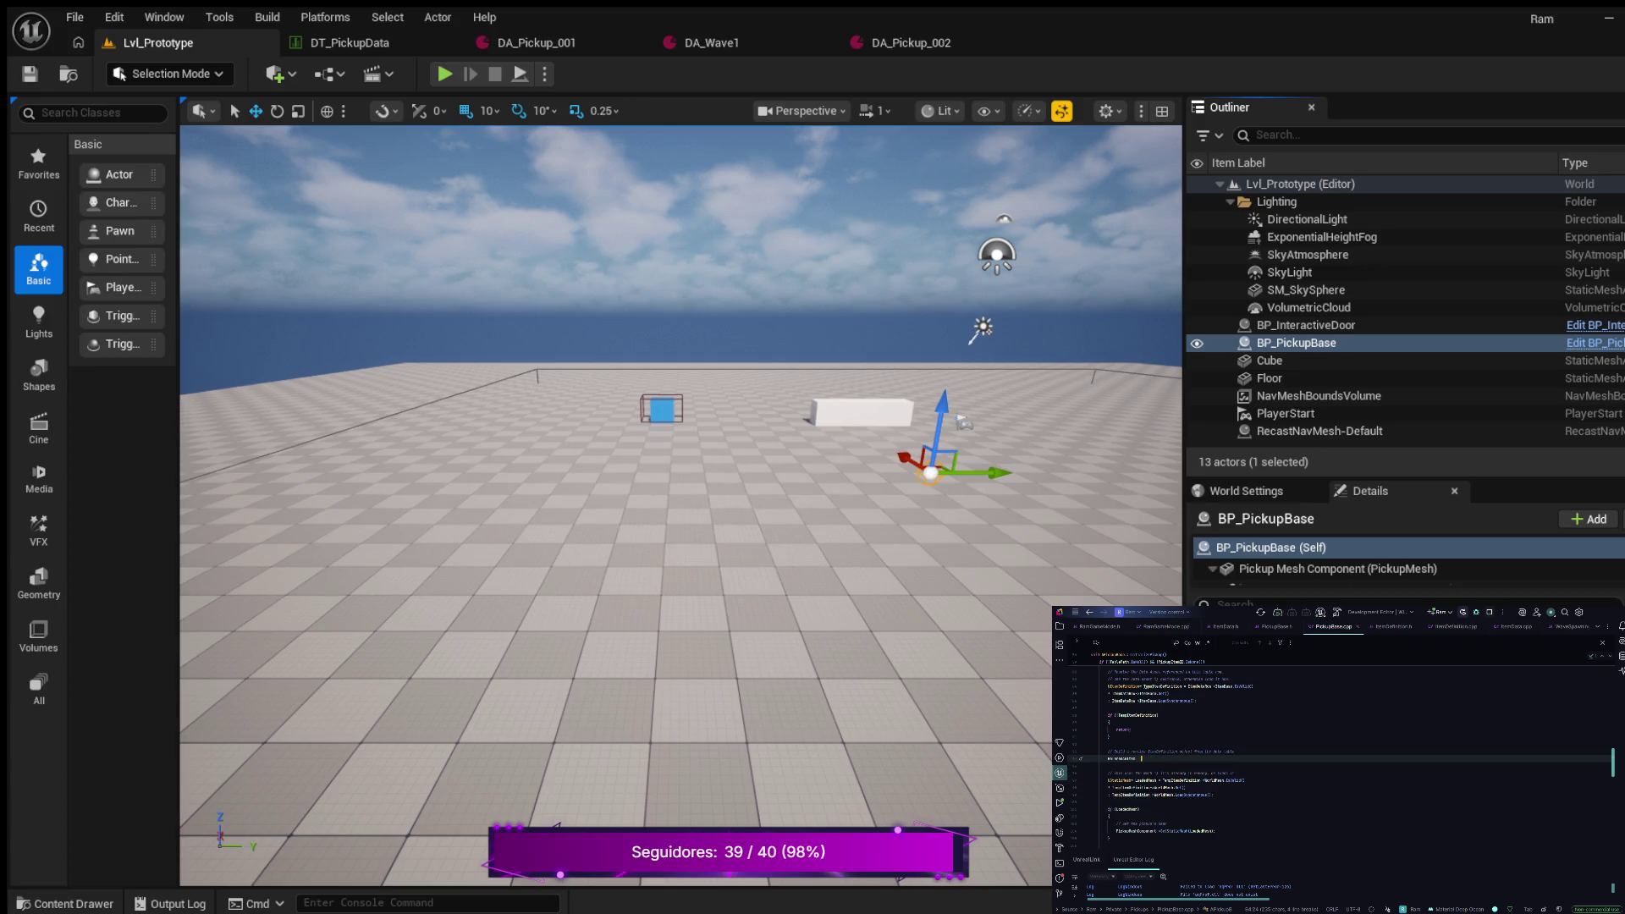
text(wArmorCastor)
key(BackSpace)
key(BackSpace)
key(BackSpace)
key(Escape)
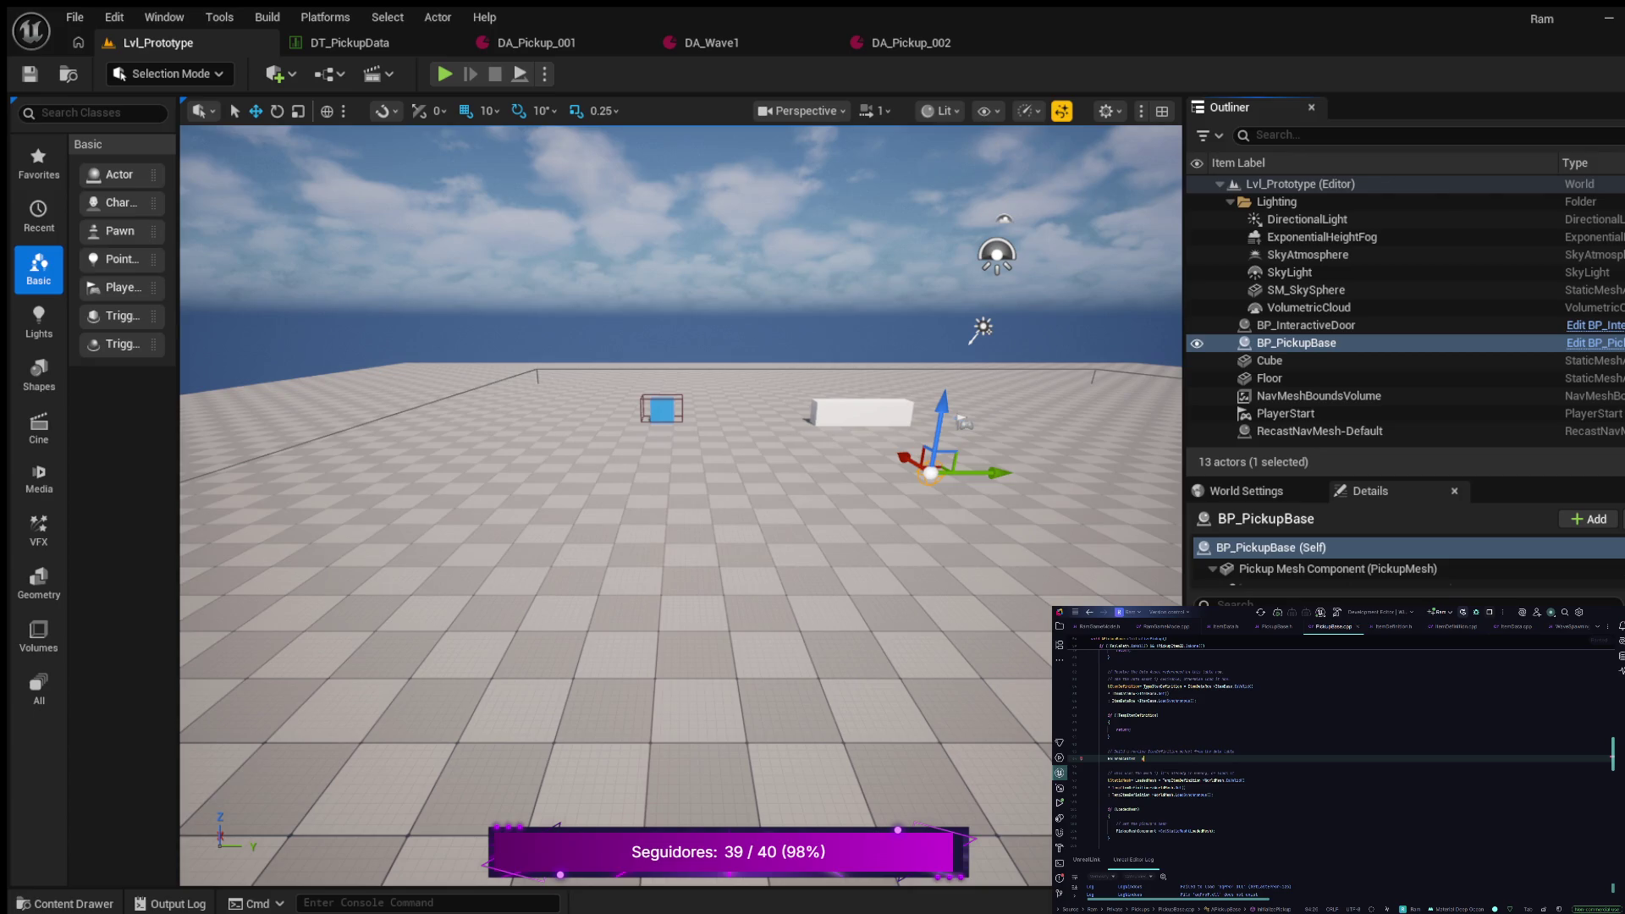
text(()
key(Tab)
key(Left)
scroll(1337, 745, up, 10)
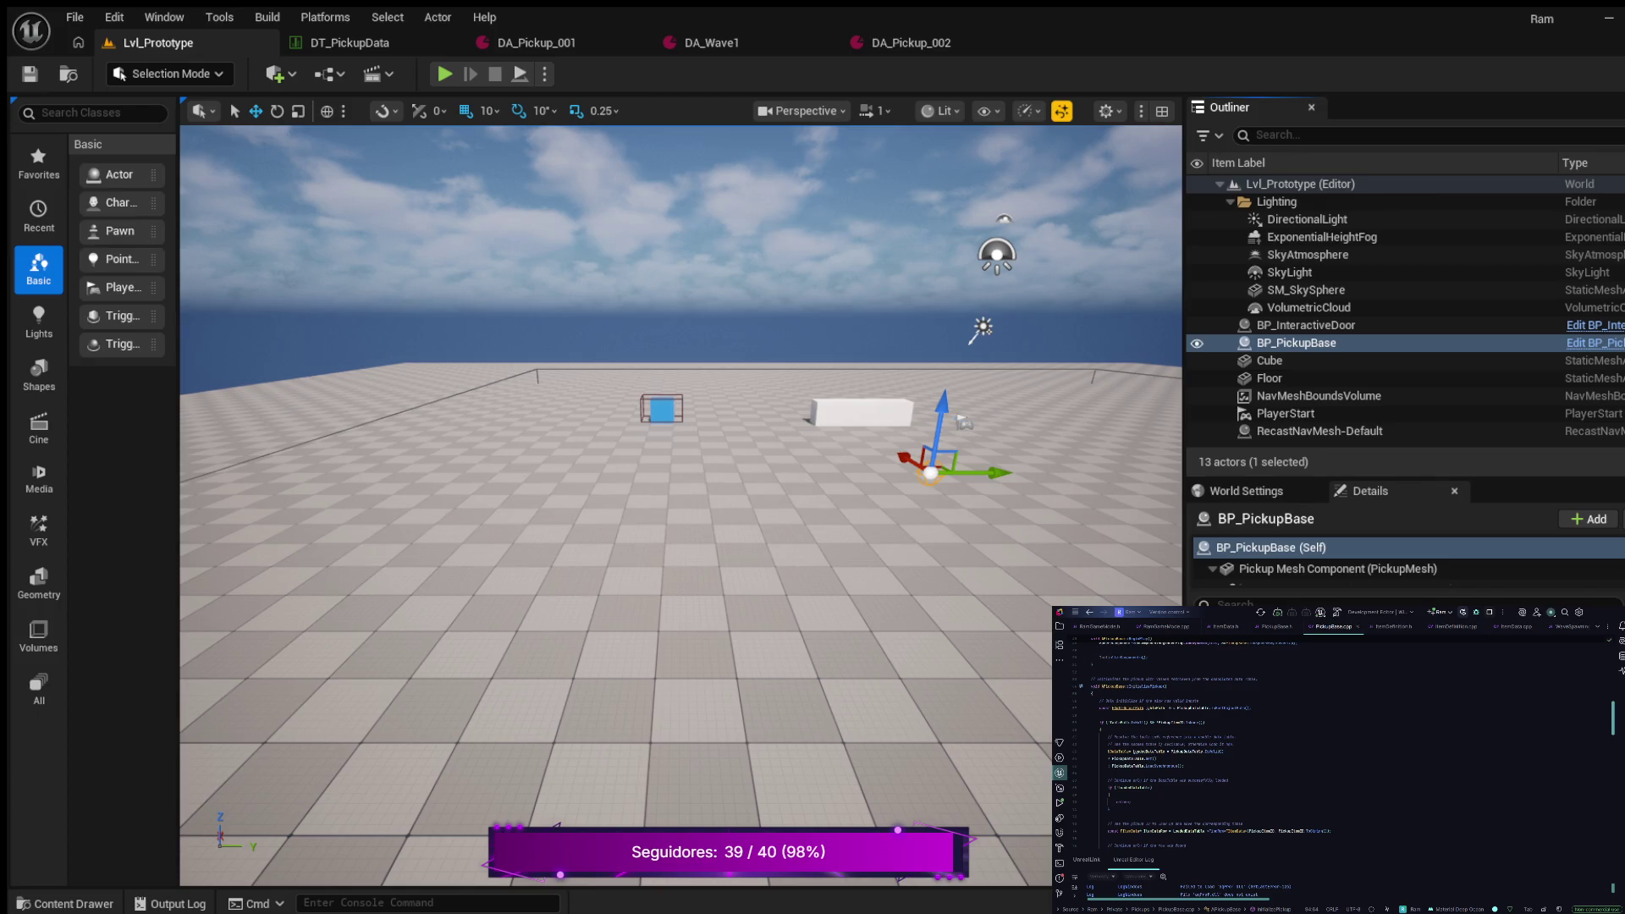
scroll(1338, 745, down, 1)
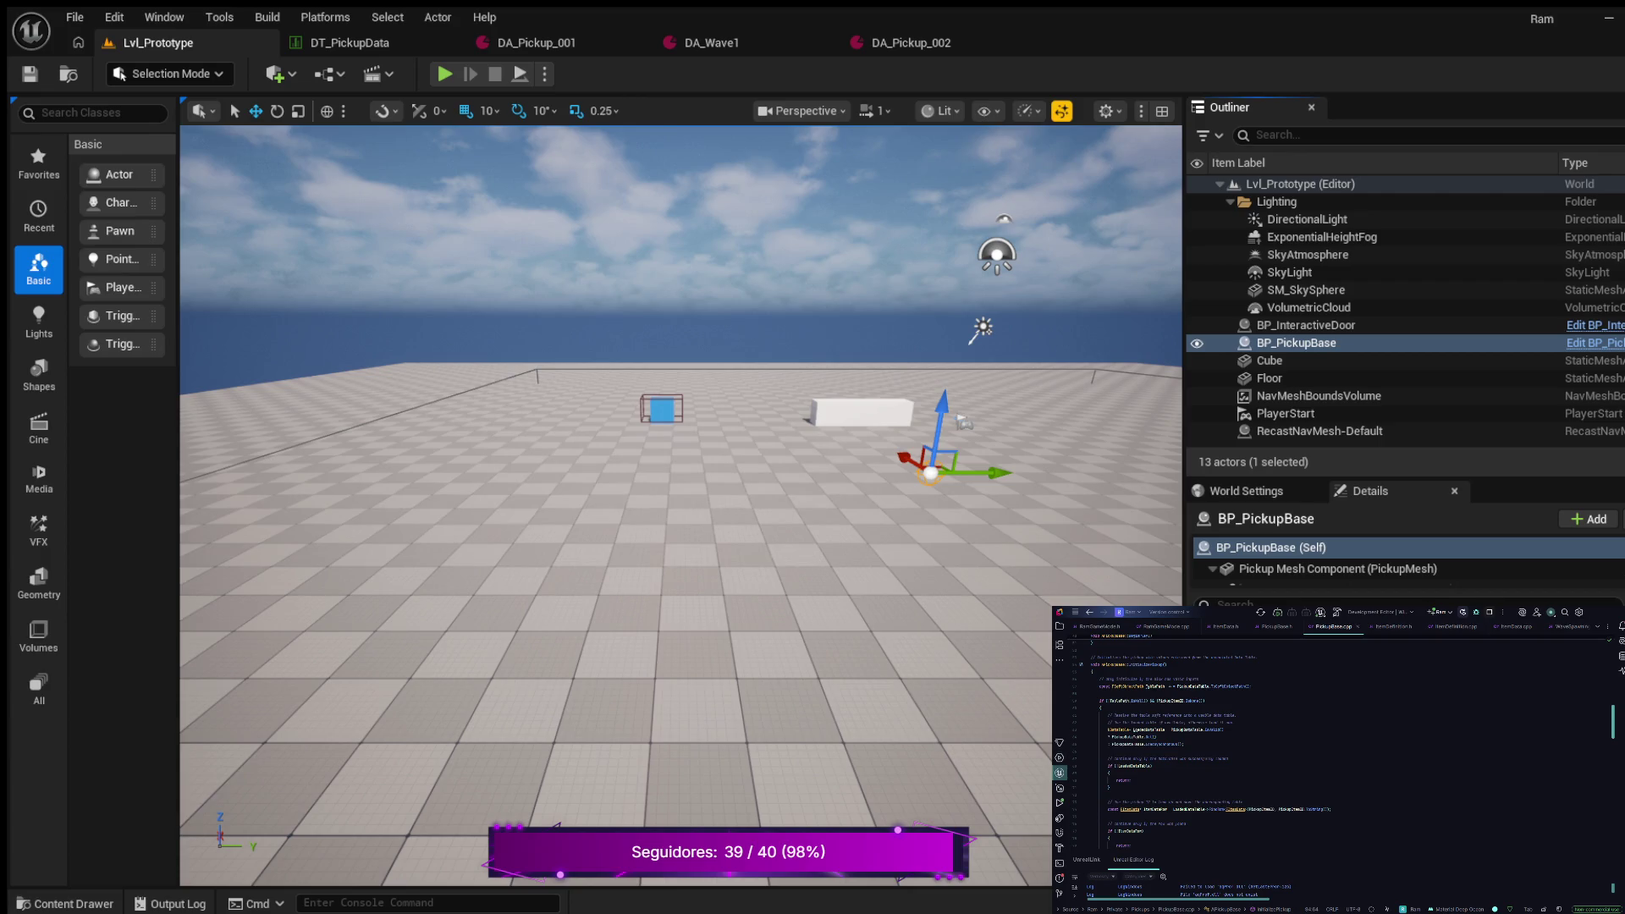
scroll(1338, 745, down, 3)
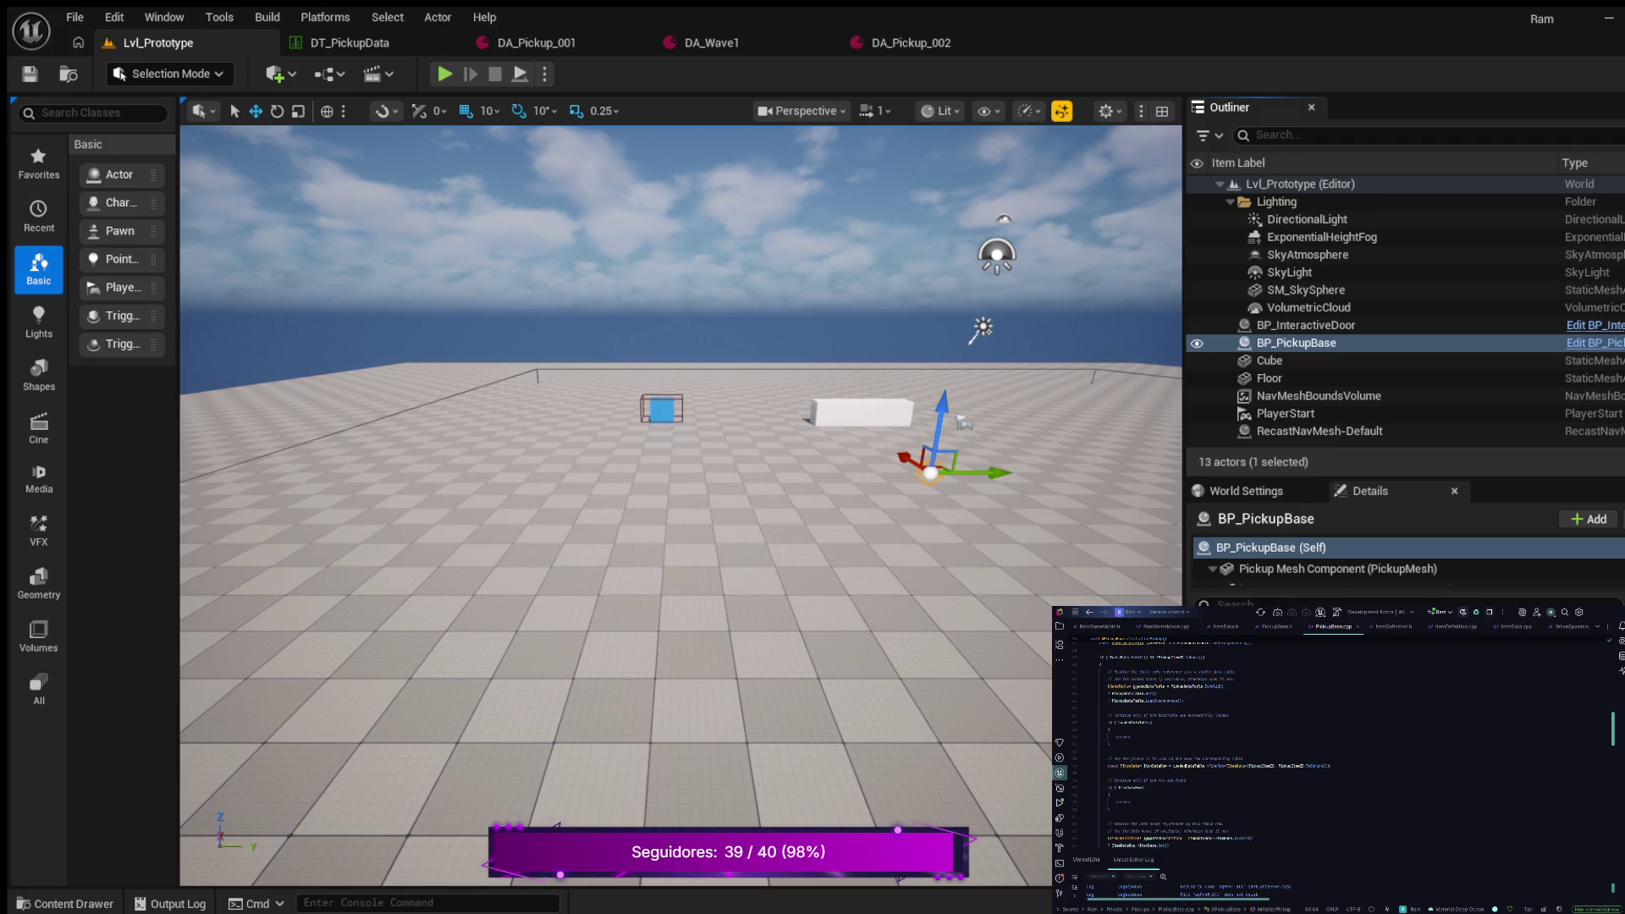
scroll(1338, 745, down, 3)
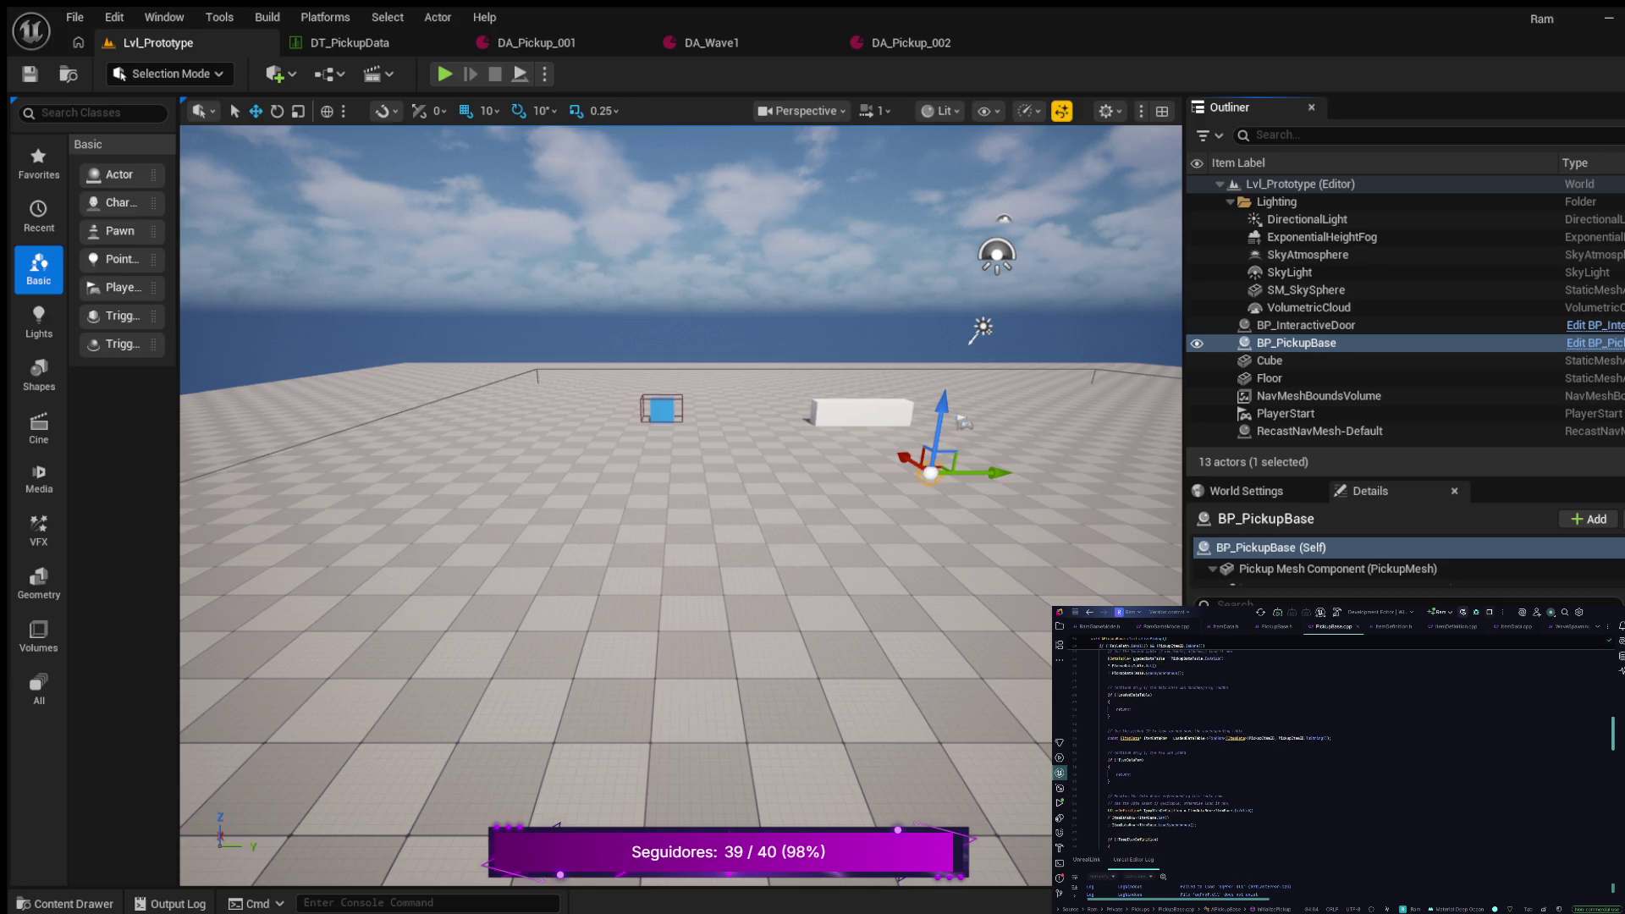
scroll(1338, 744, down, 3)
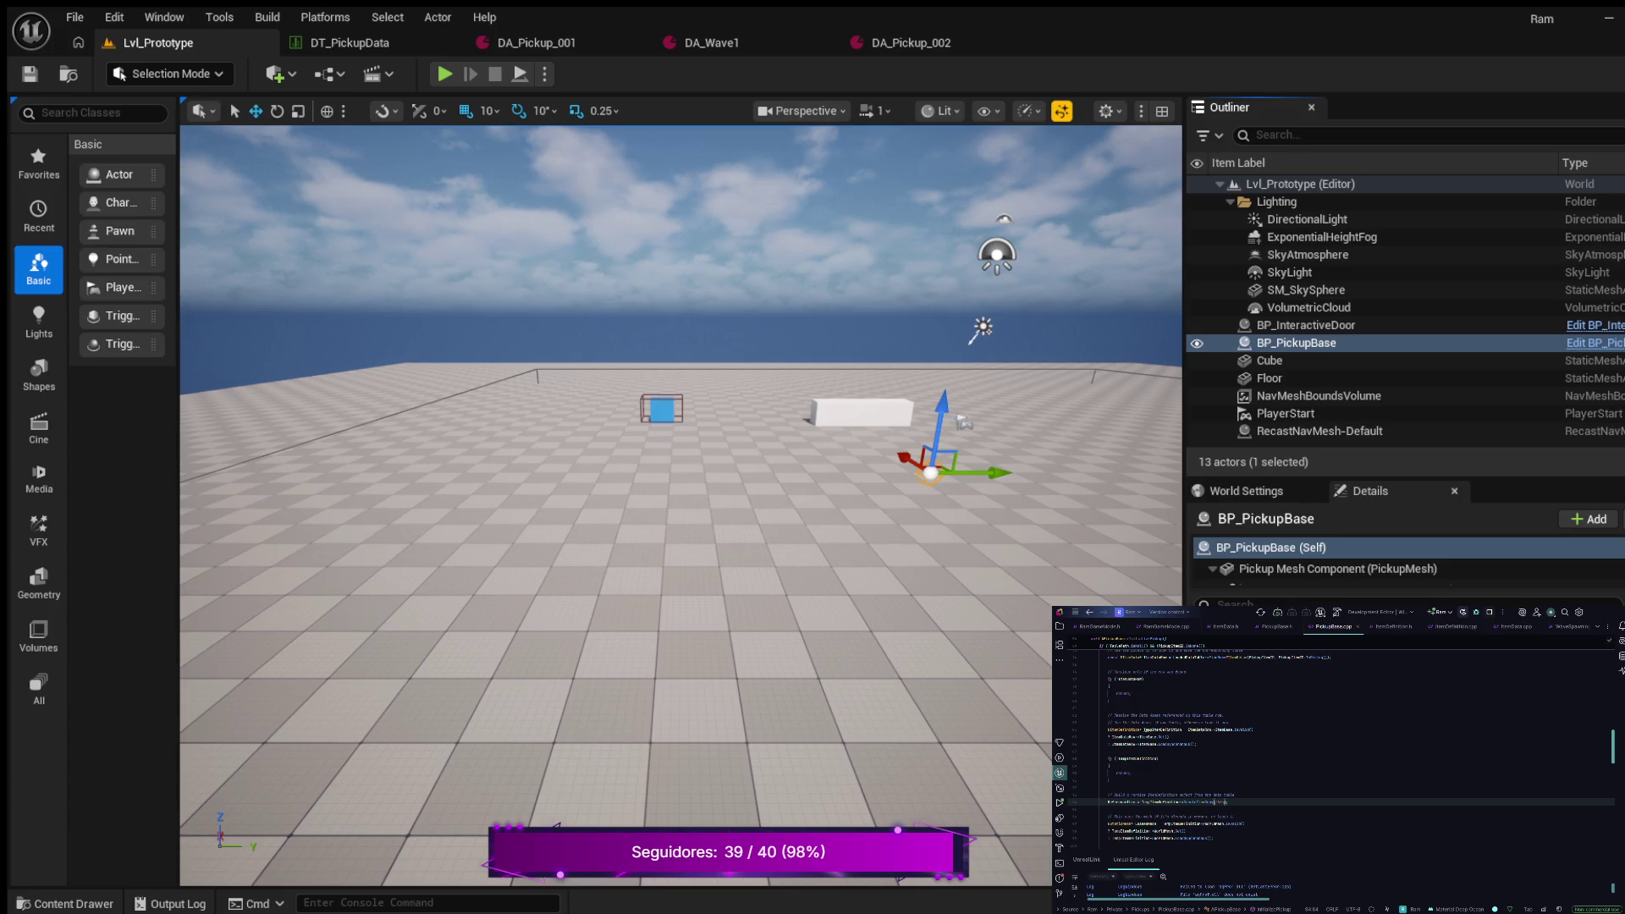
scroll(1337, 745, down, 1)
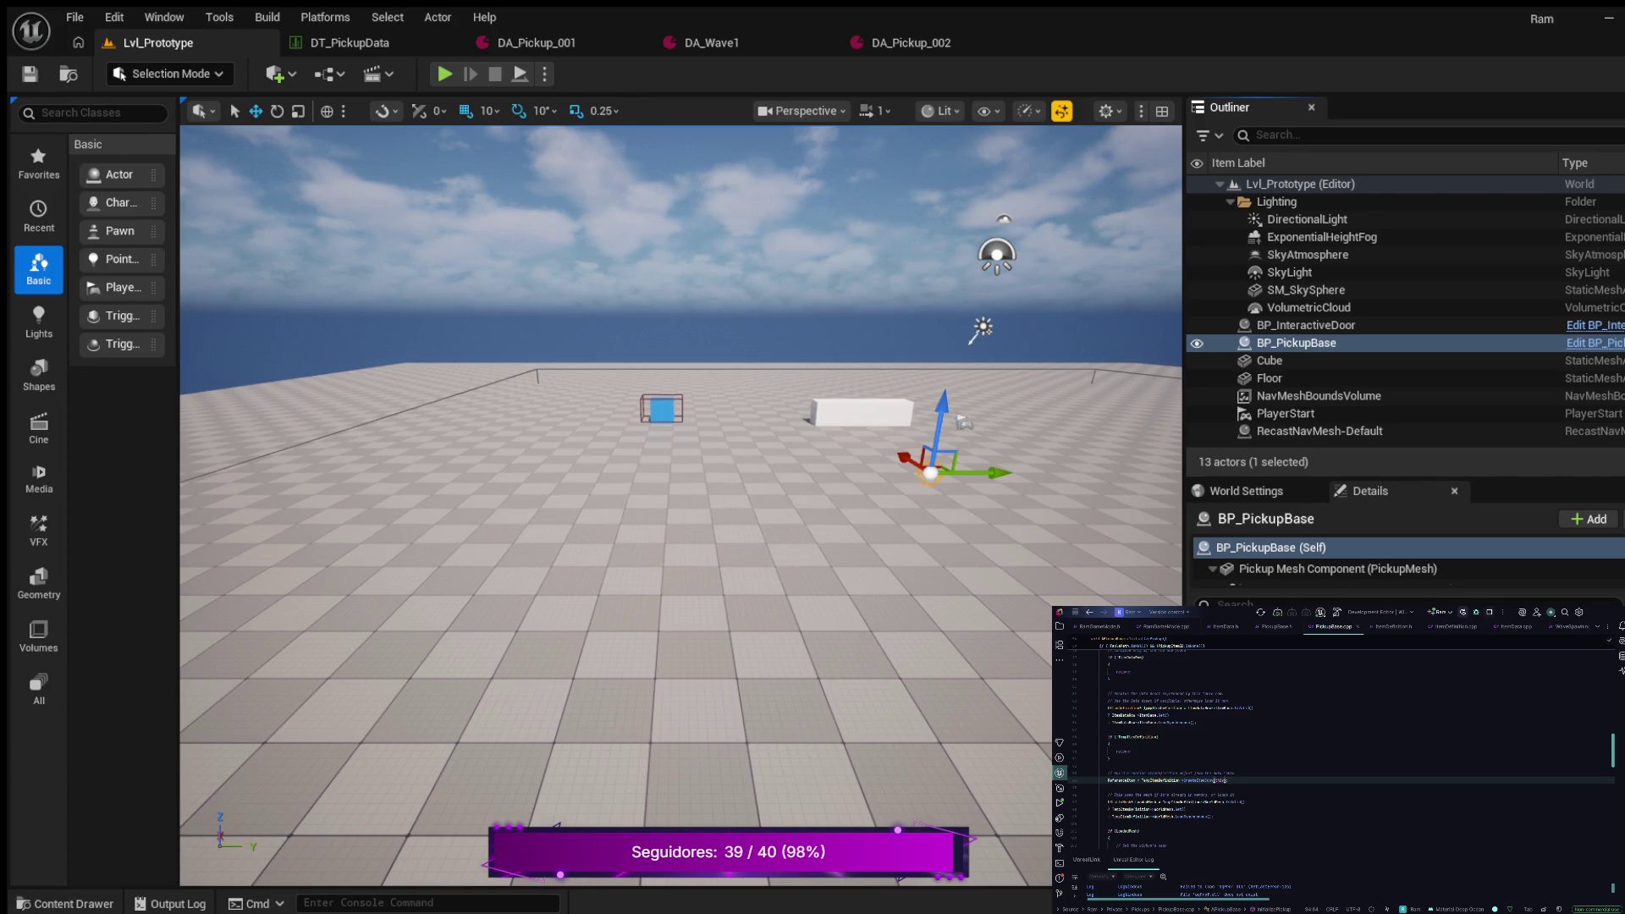
scroll(1338, 745, down, 1)
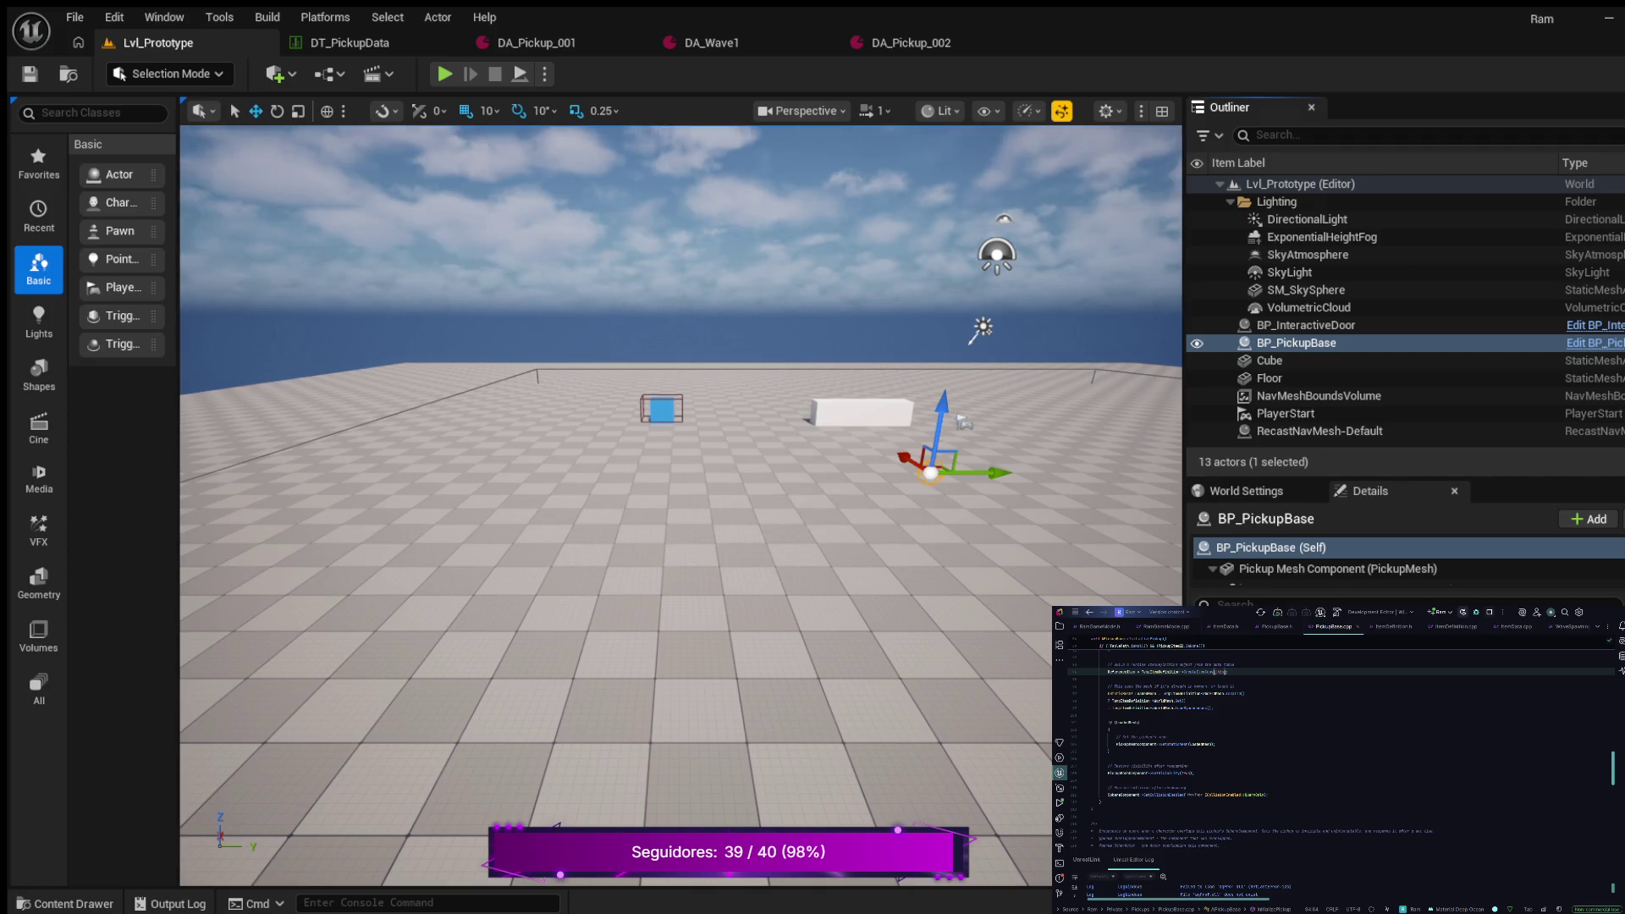
click(64, 903)
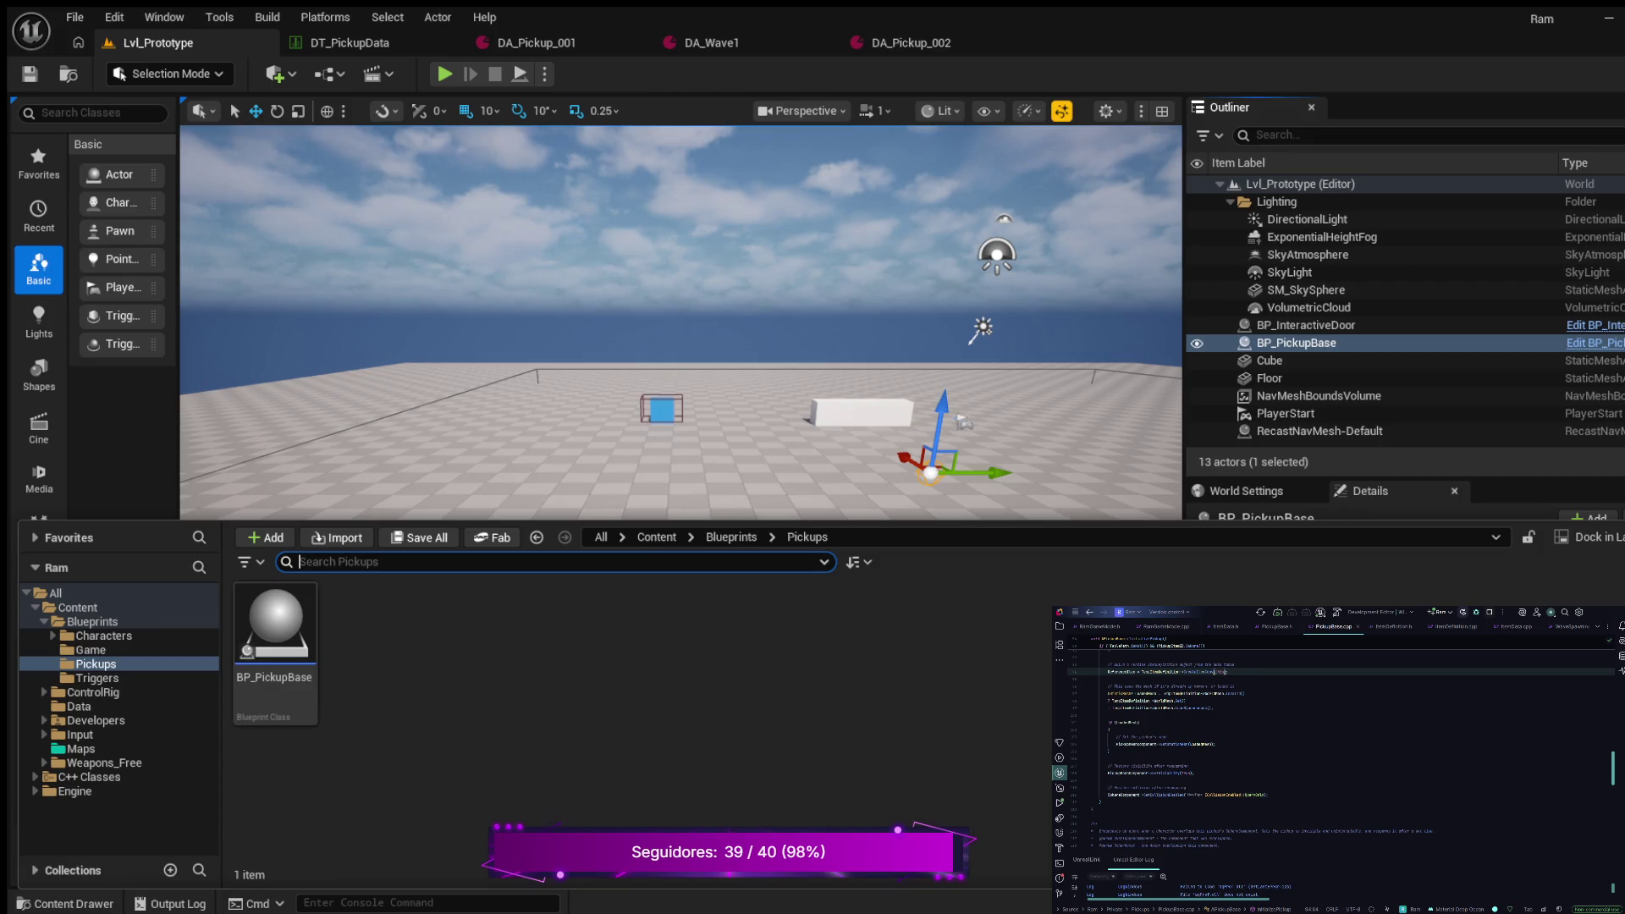
Show Rider's Solution tree with Source/Ram/Pickups expanded, and close Unreal's Content Drawer
key(alt+1)
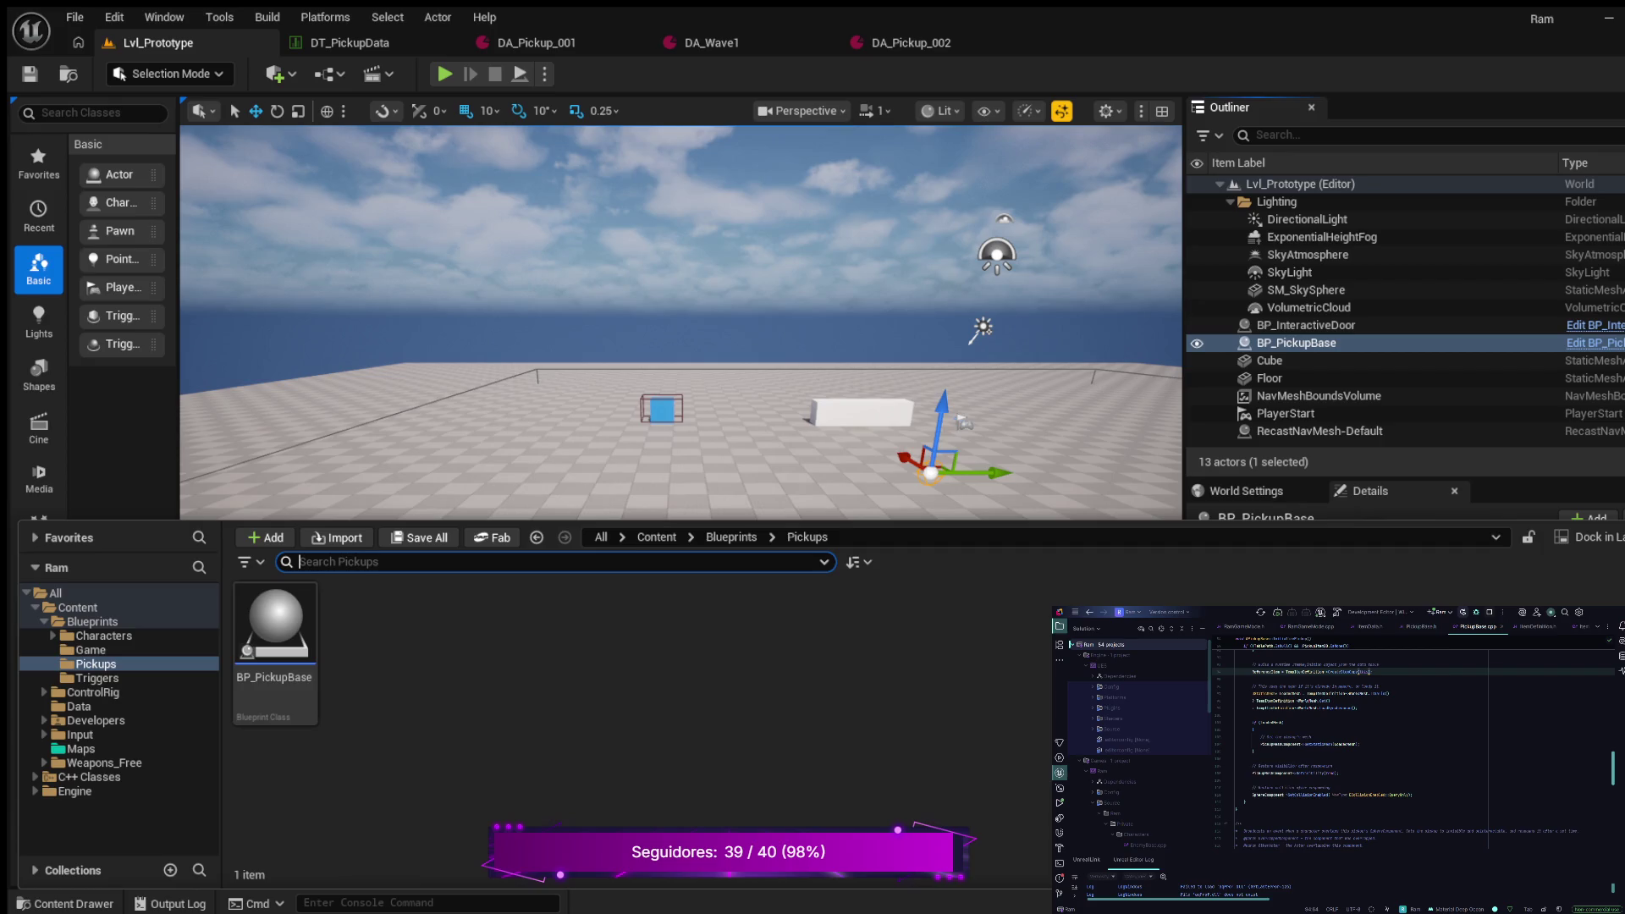
scroll(1138, 703, down, 2)
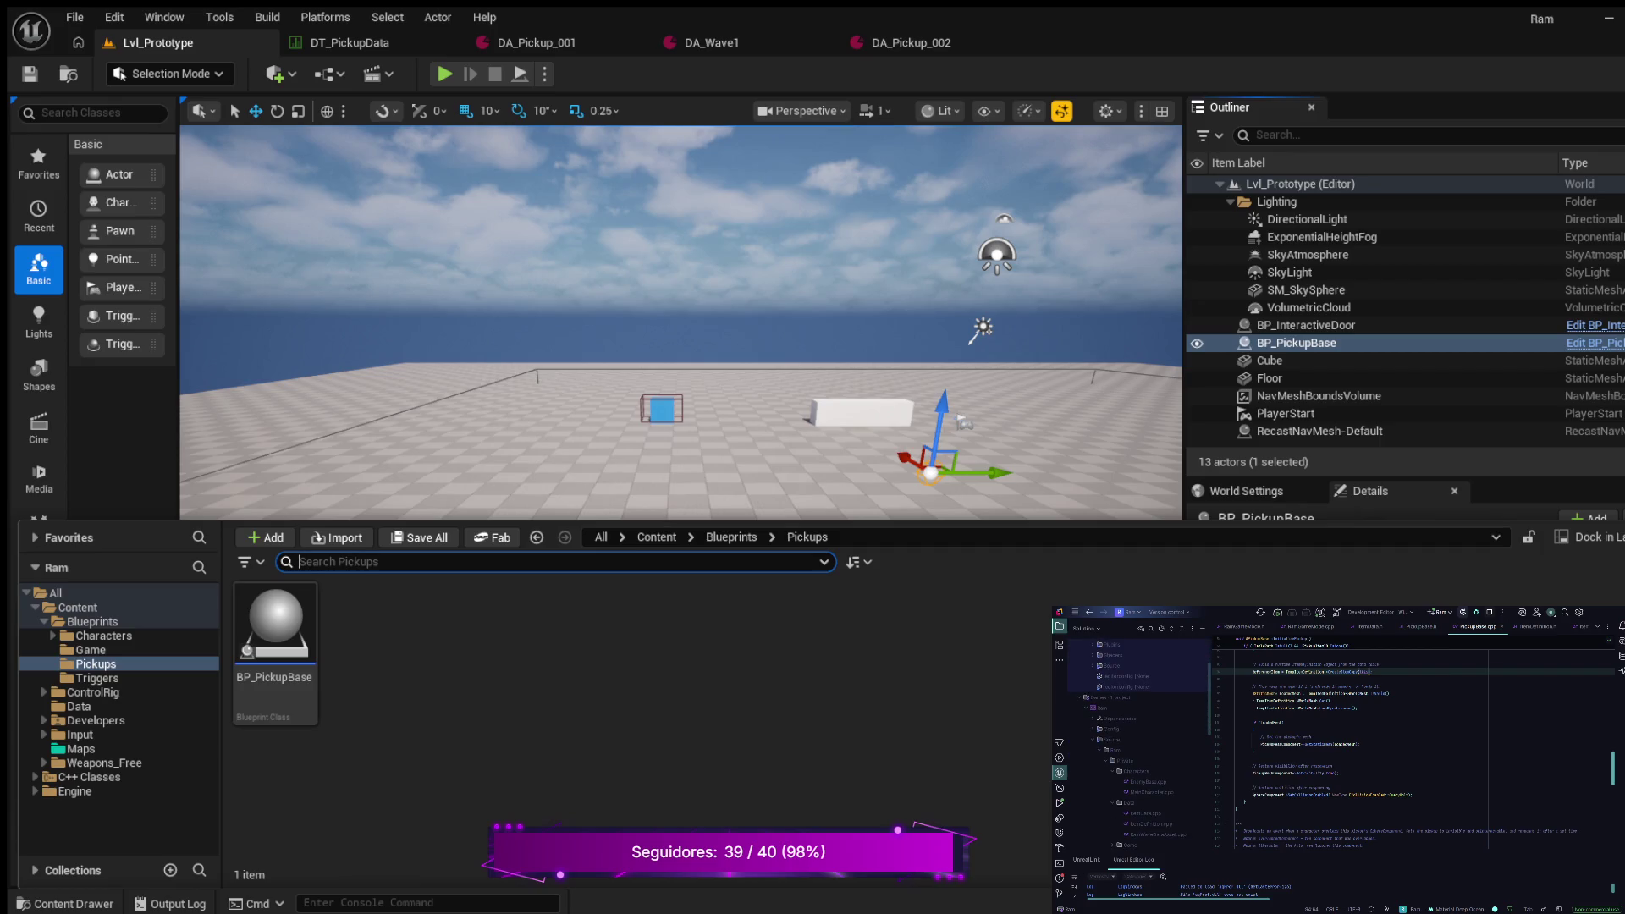
scroll(1138, 719, down, 2)
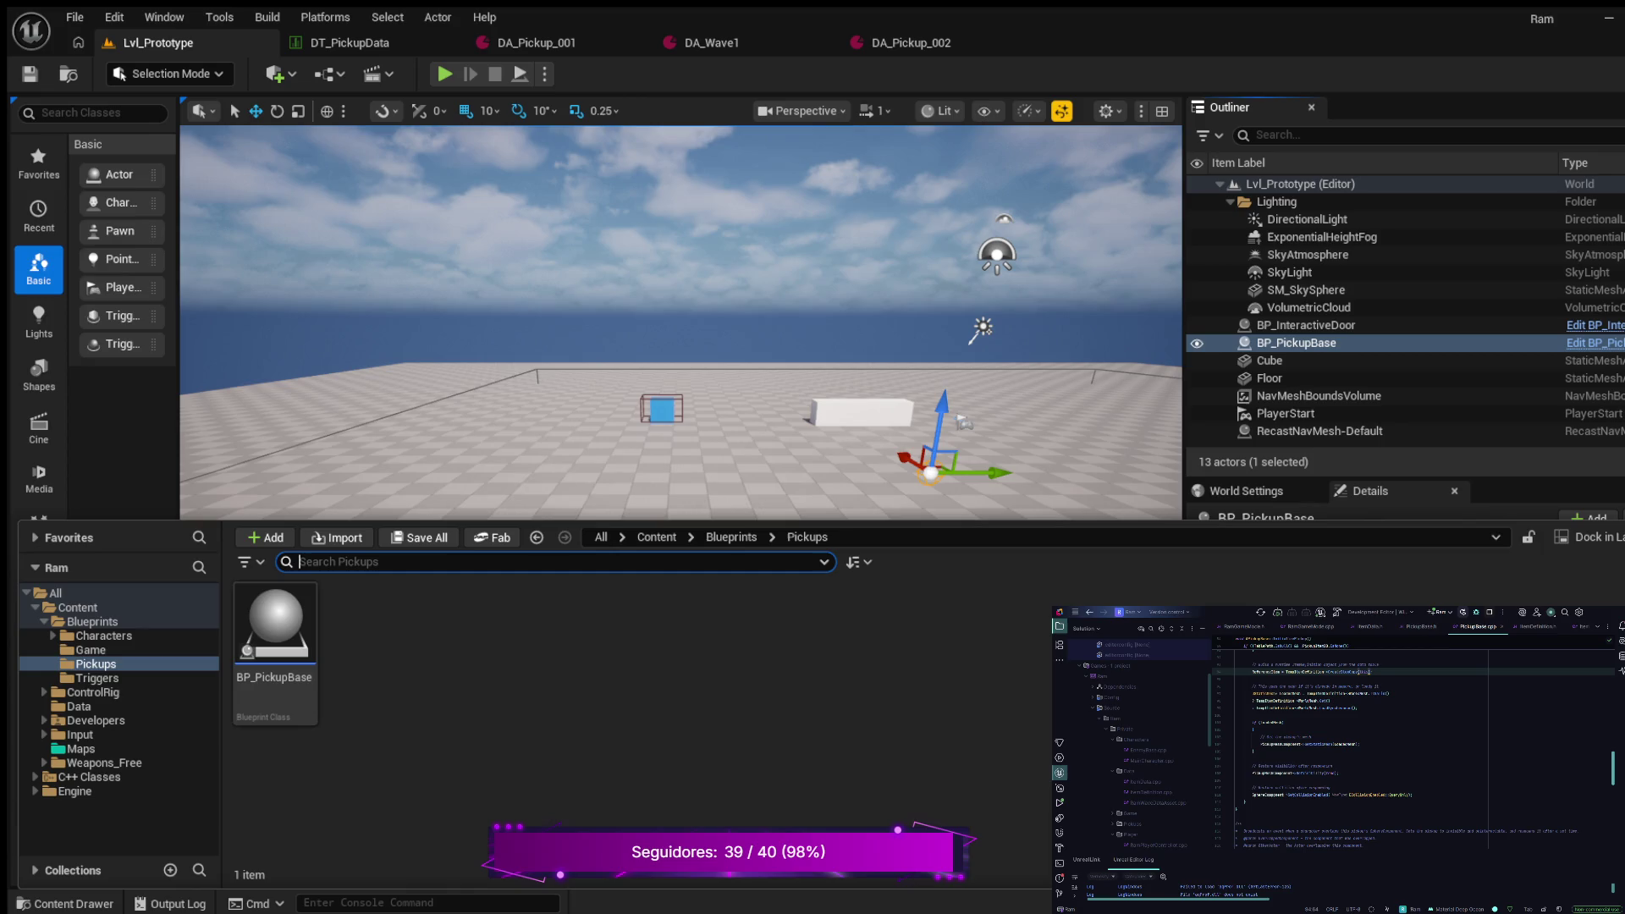
click(1114, 824)
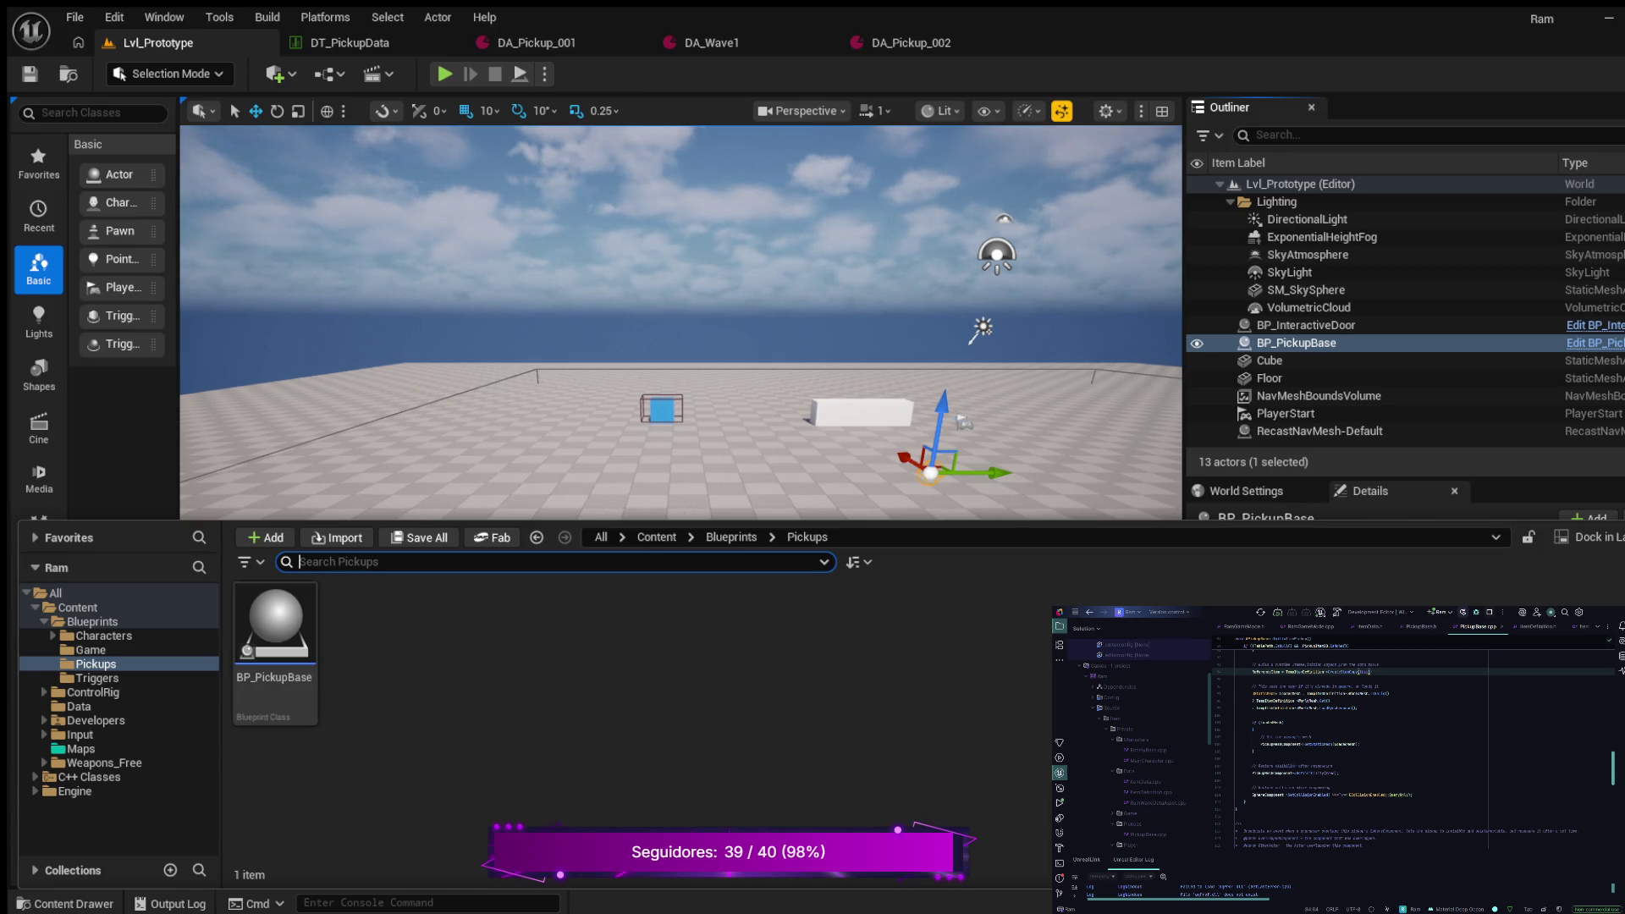
click(219, 17)
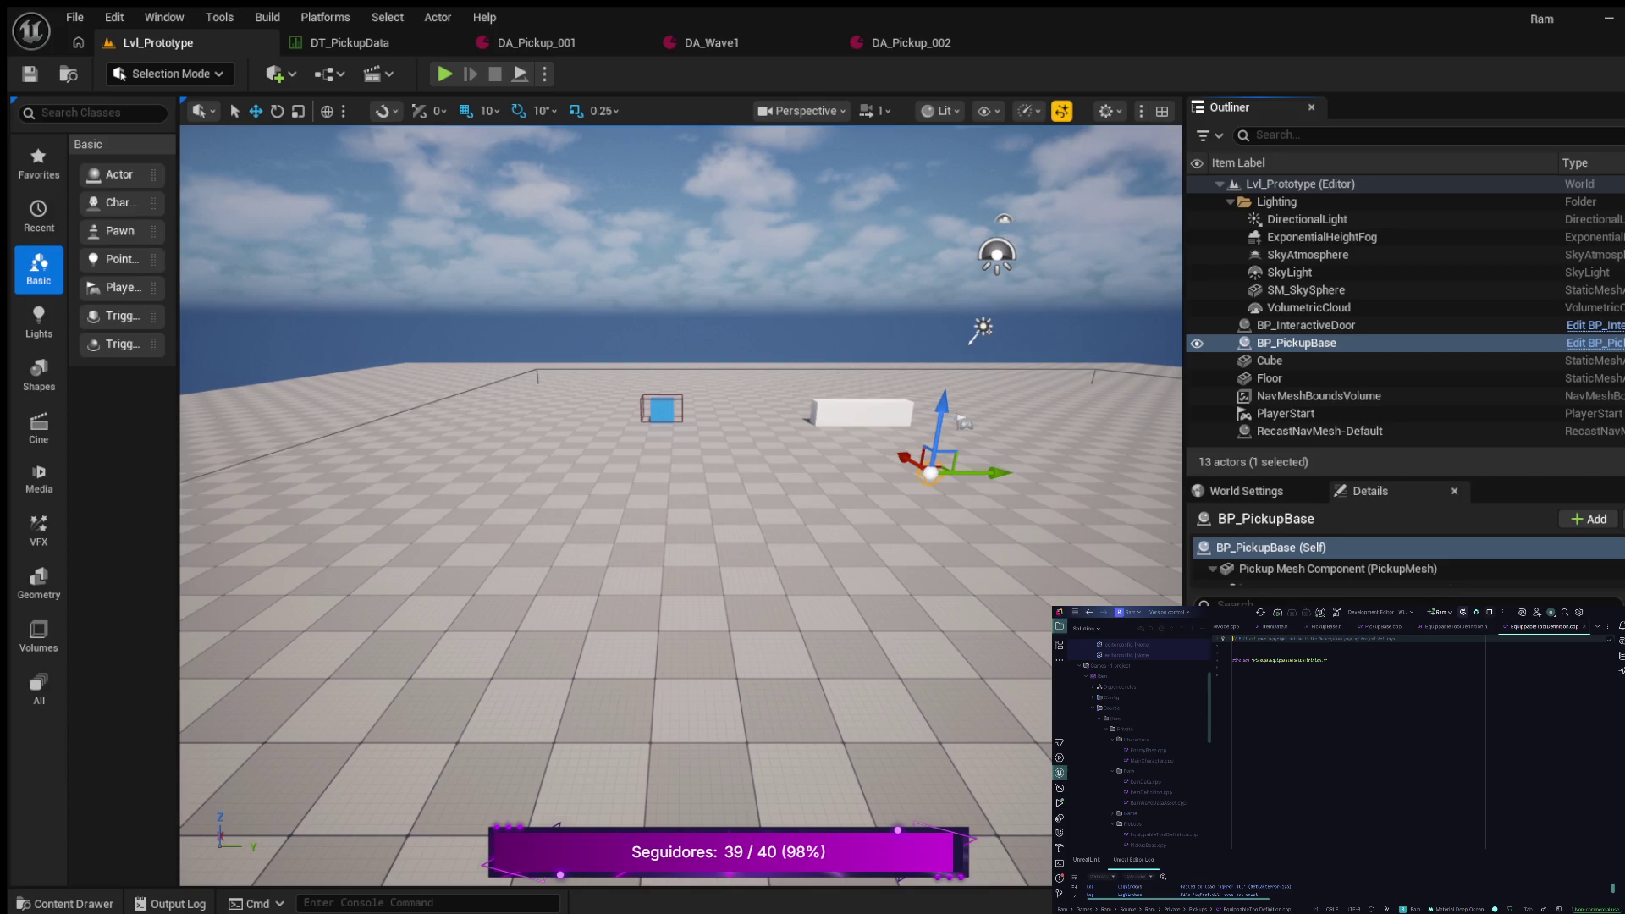
Delete the copyright comments in EquipableToolDefinition.cpp and .h, then paste three #include lines into the header
key(ctrl+y)
key(ctrl+y)
key(ctrl+y)
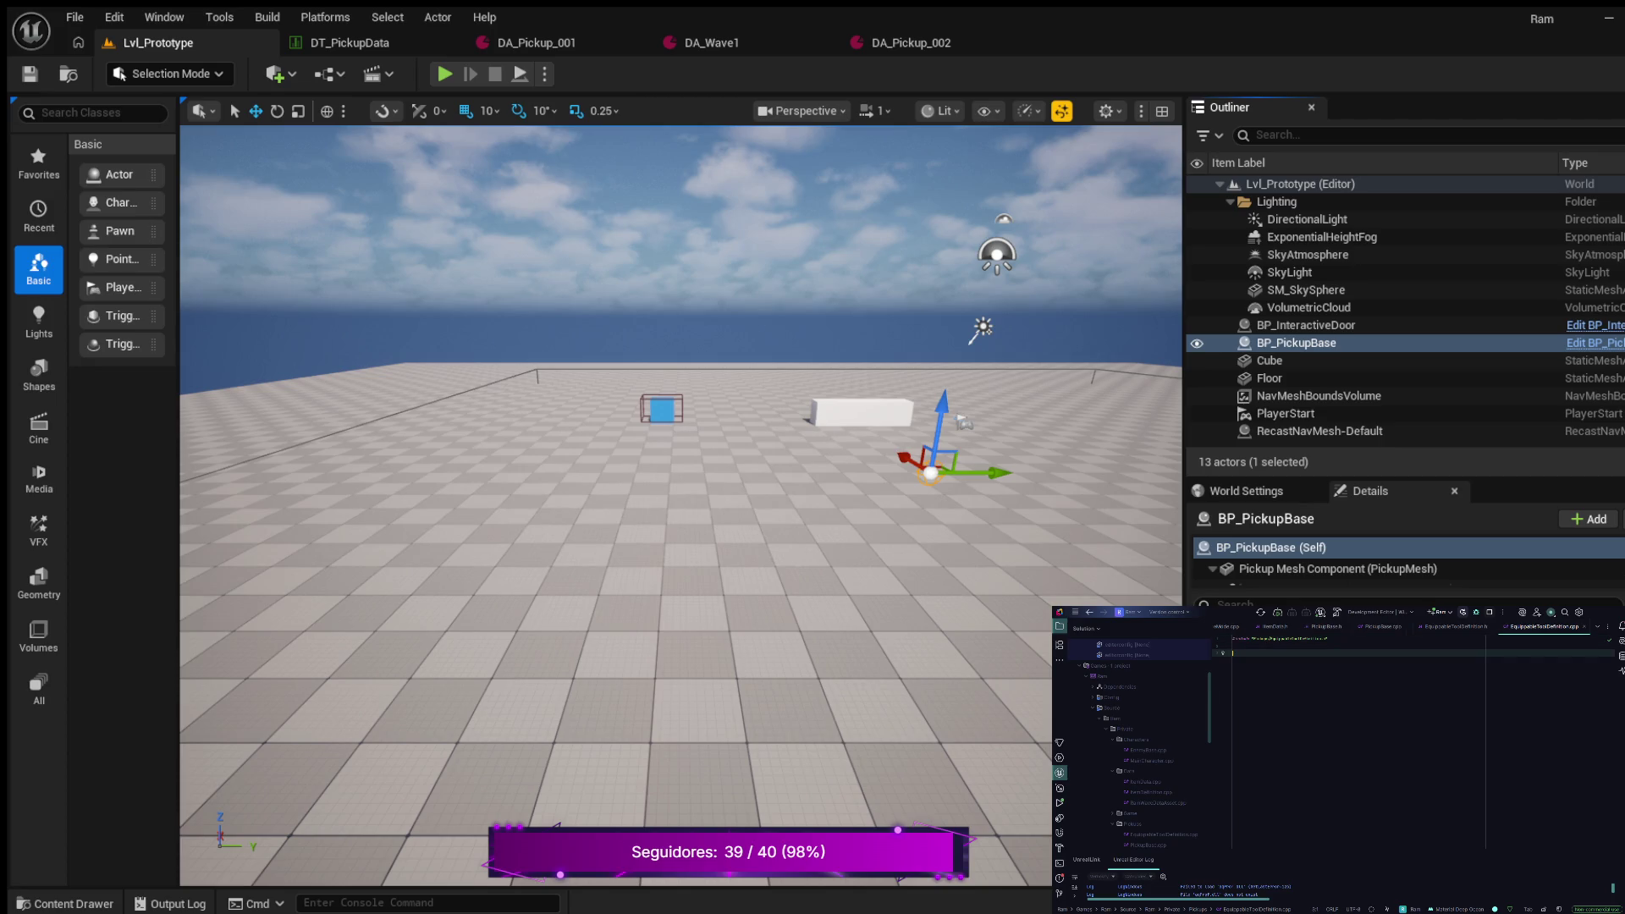
click(1425, 627)
key(ctrl+y)
key(ctrl+y)
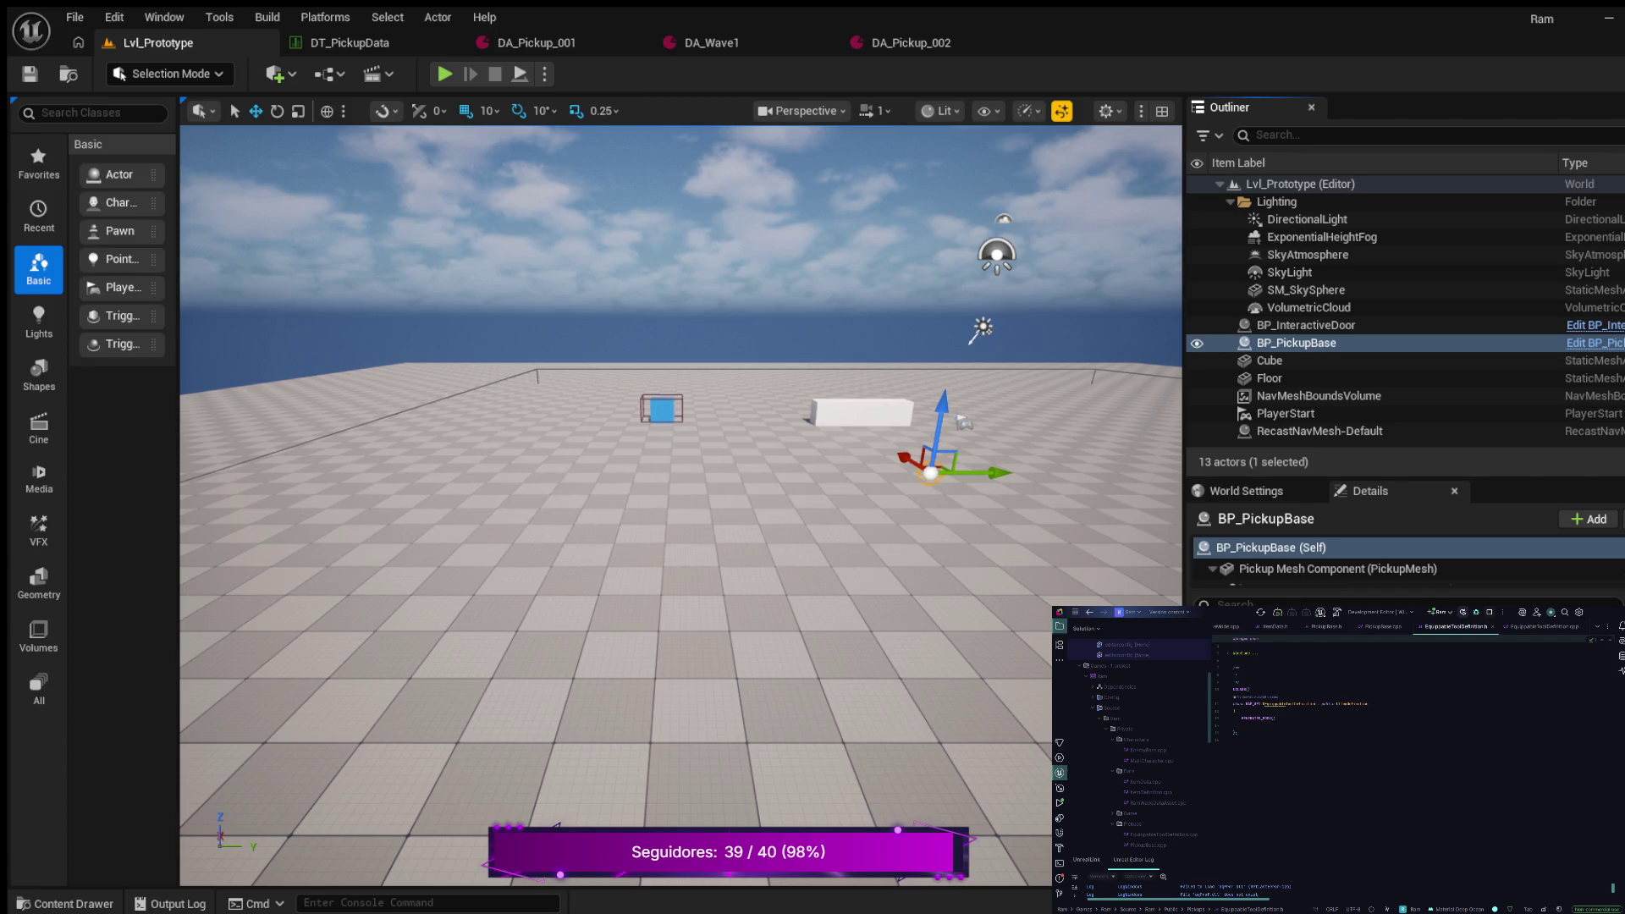
key(ctrl+v)
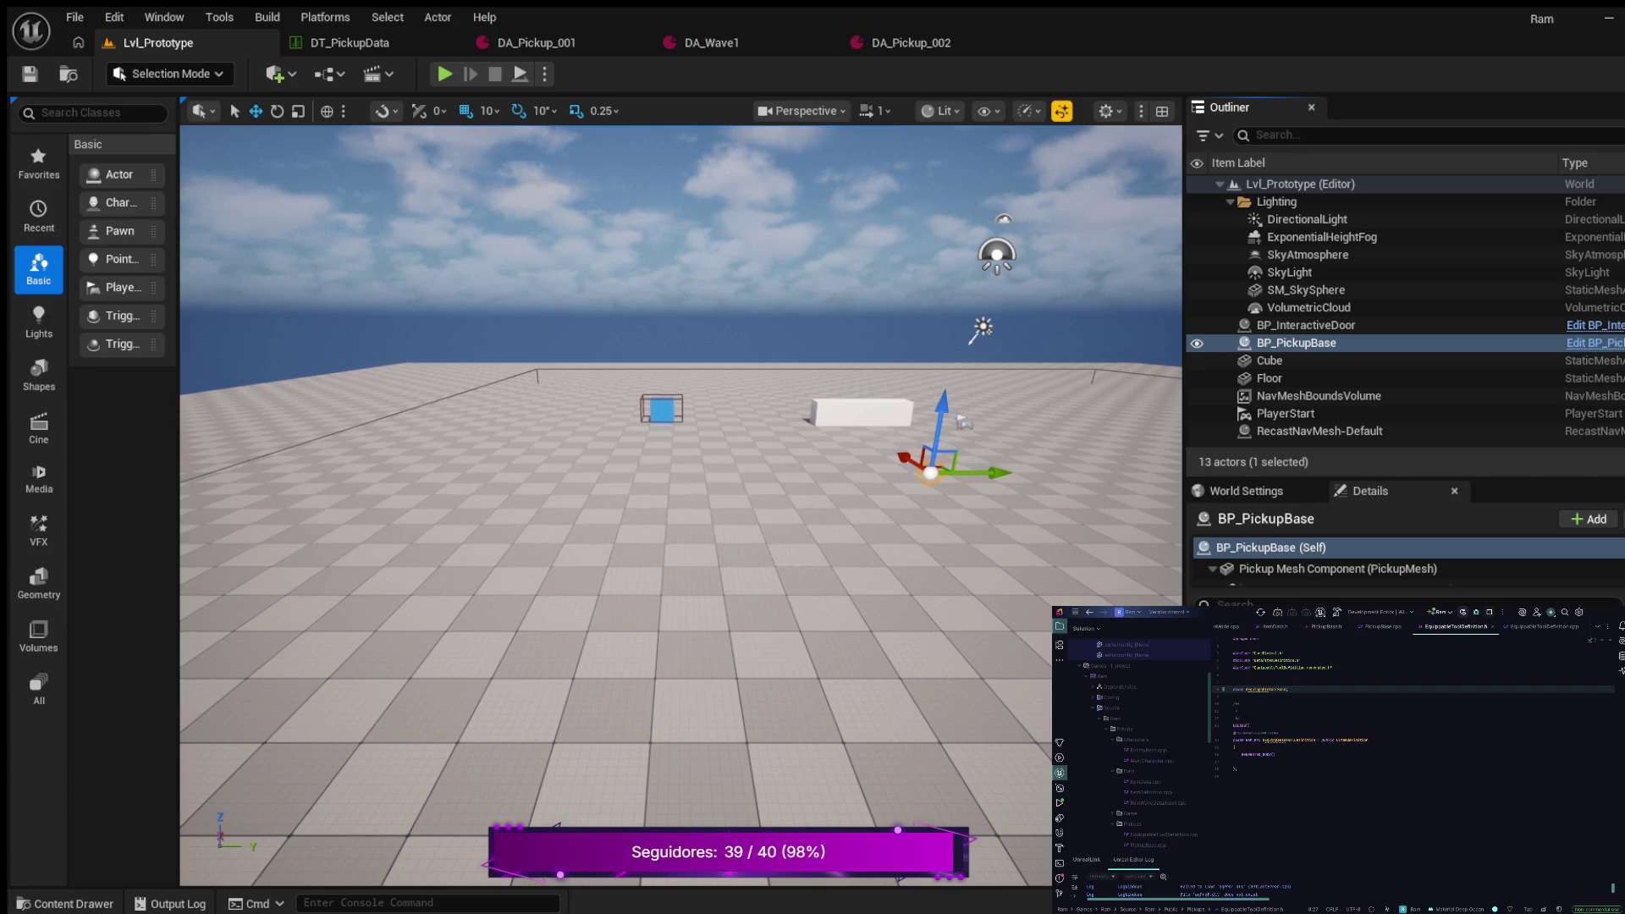
Expand the GEN template into the UEquipableToolDefinition class and add UCLASS specifiers
text(;)
key(Return)
text(GEN)
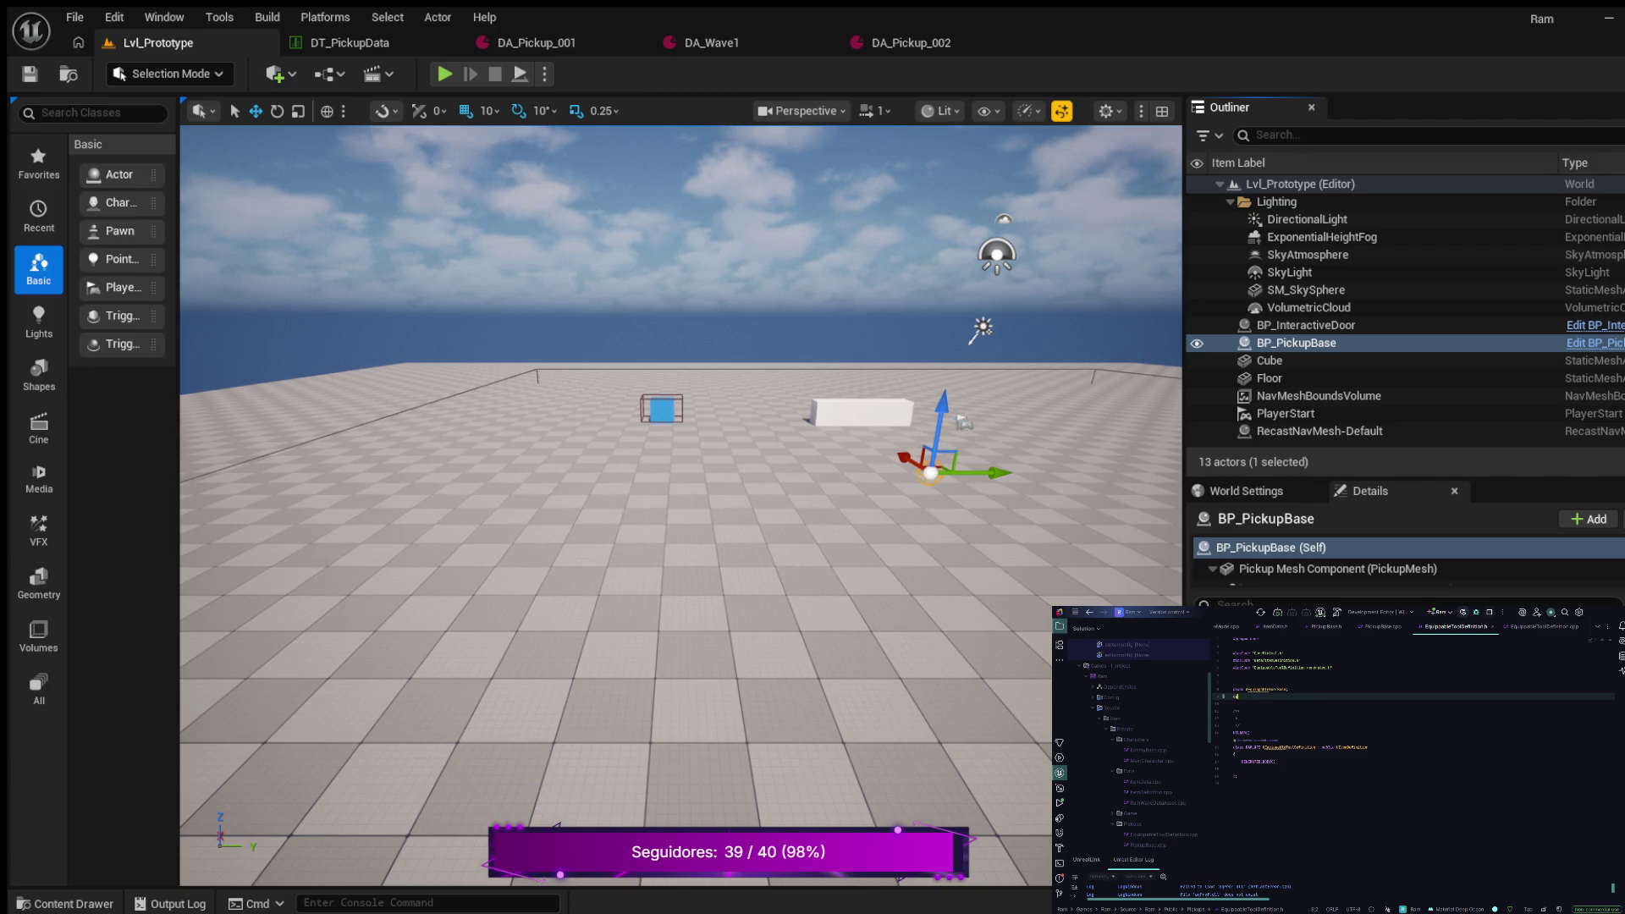
key(Tab)
text(Ucreat)
key(Down)
key(Down)
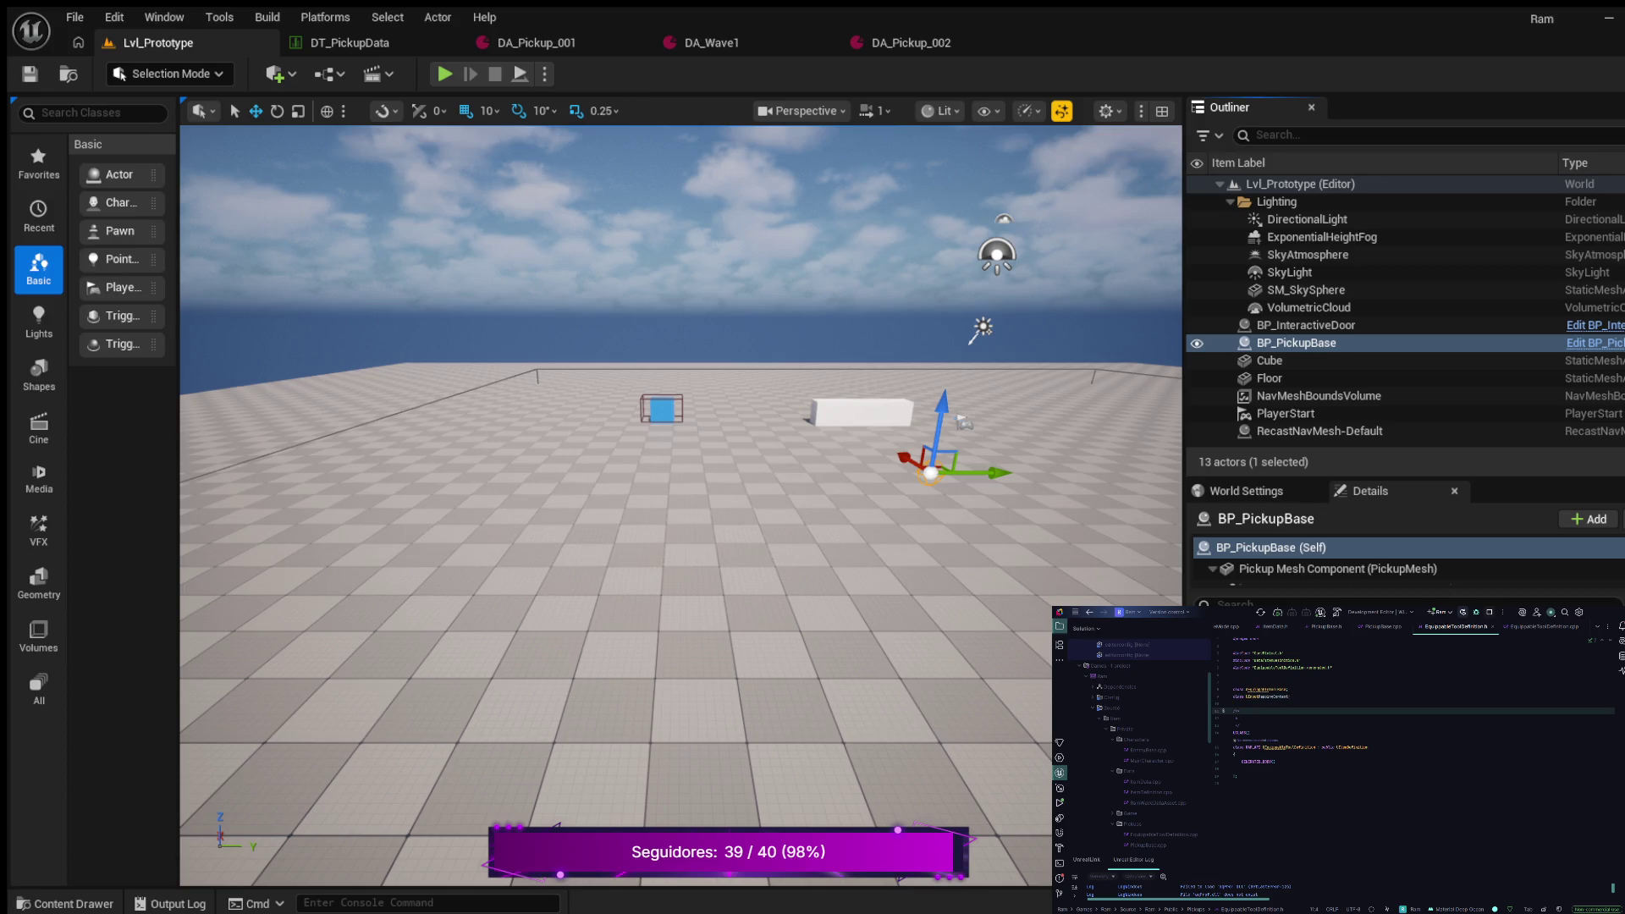
key(Down)
key(Down)
key(Down)
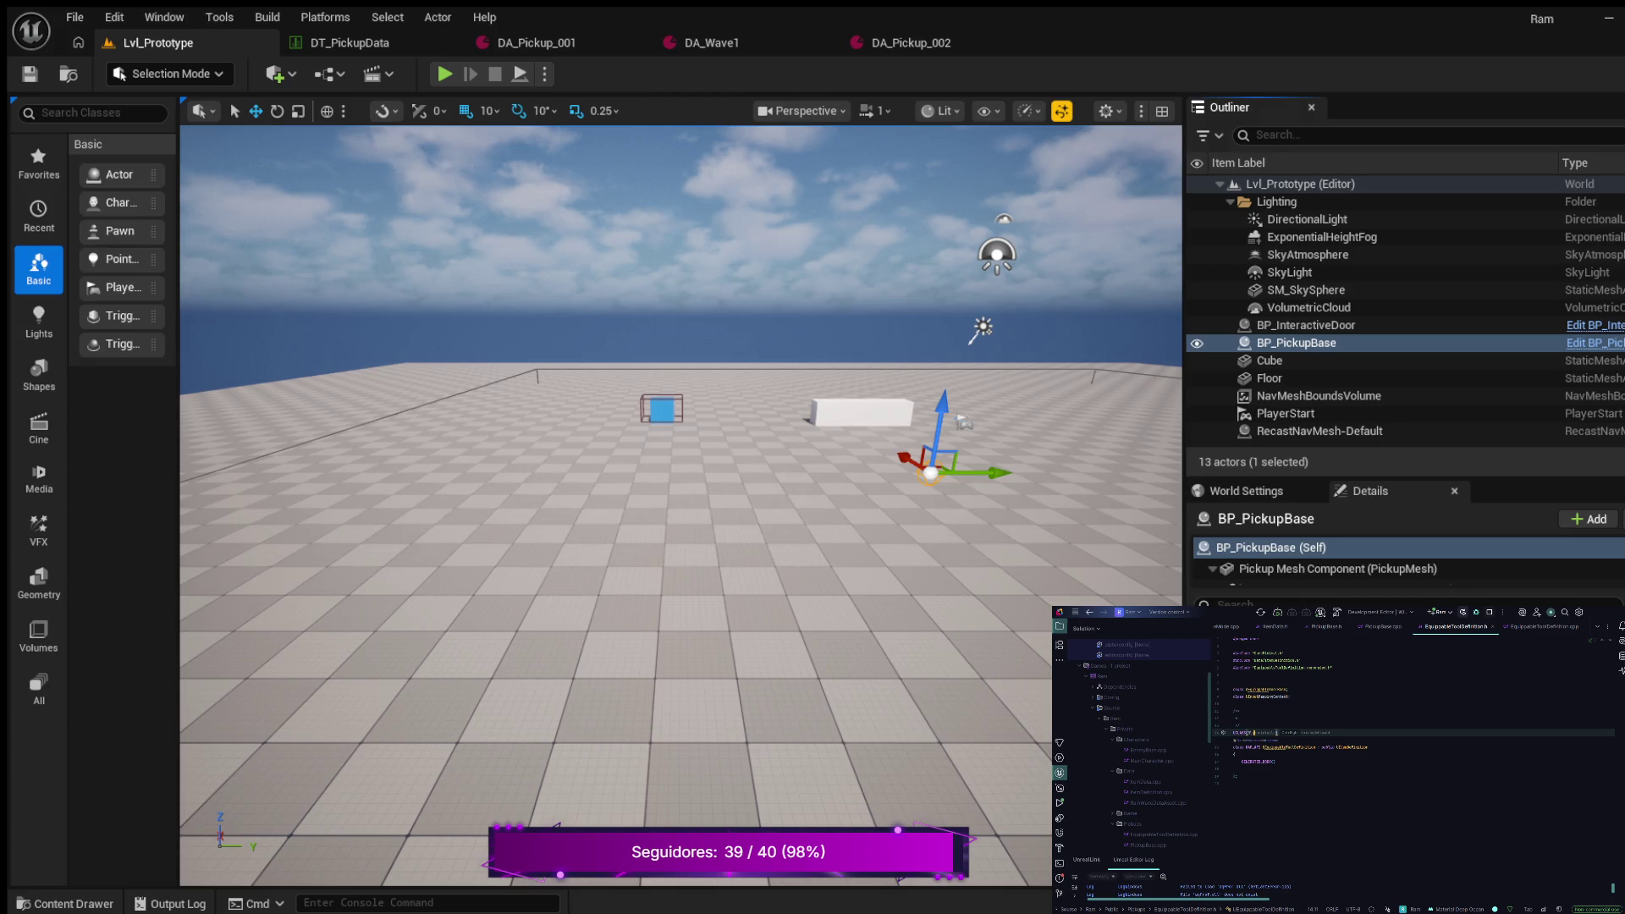
key(Tab)
key(Tab)
Add a public: access section on a new line below GENERATED_BODY()
key(Down)
key(Down)
key(Down)
key(Return)
text(pu)
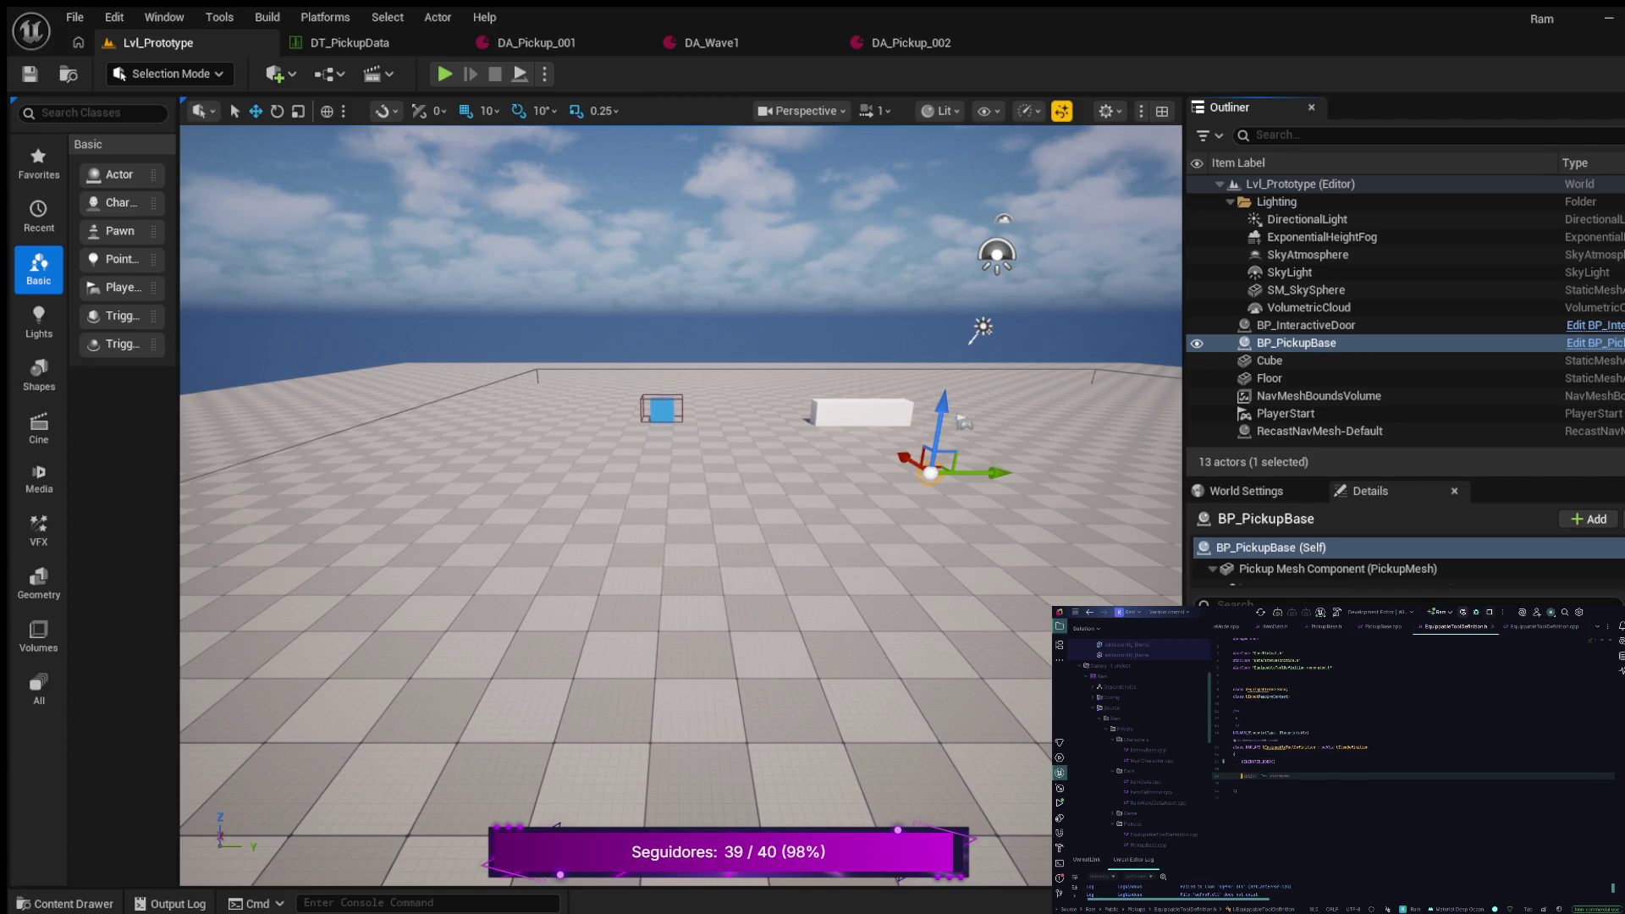
text(blic:)
key(Return)
key(Return)
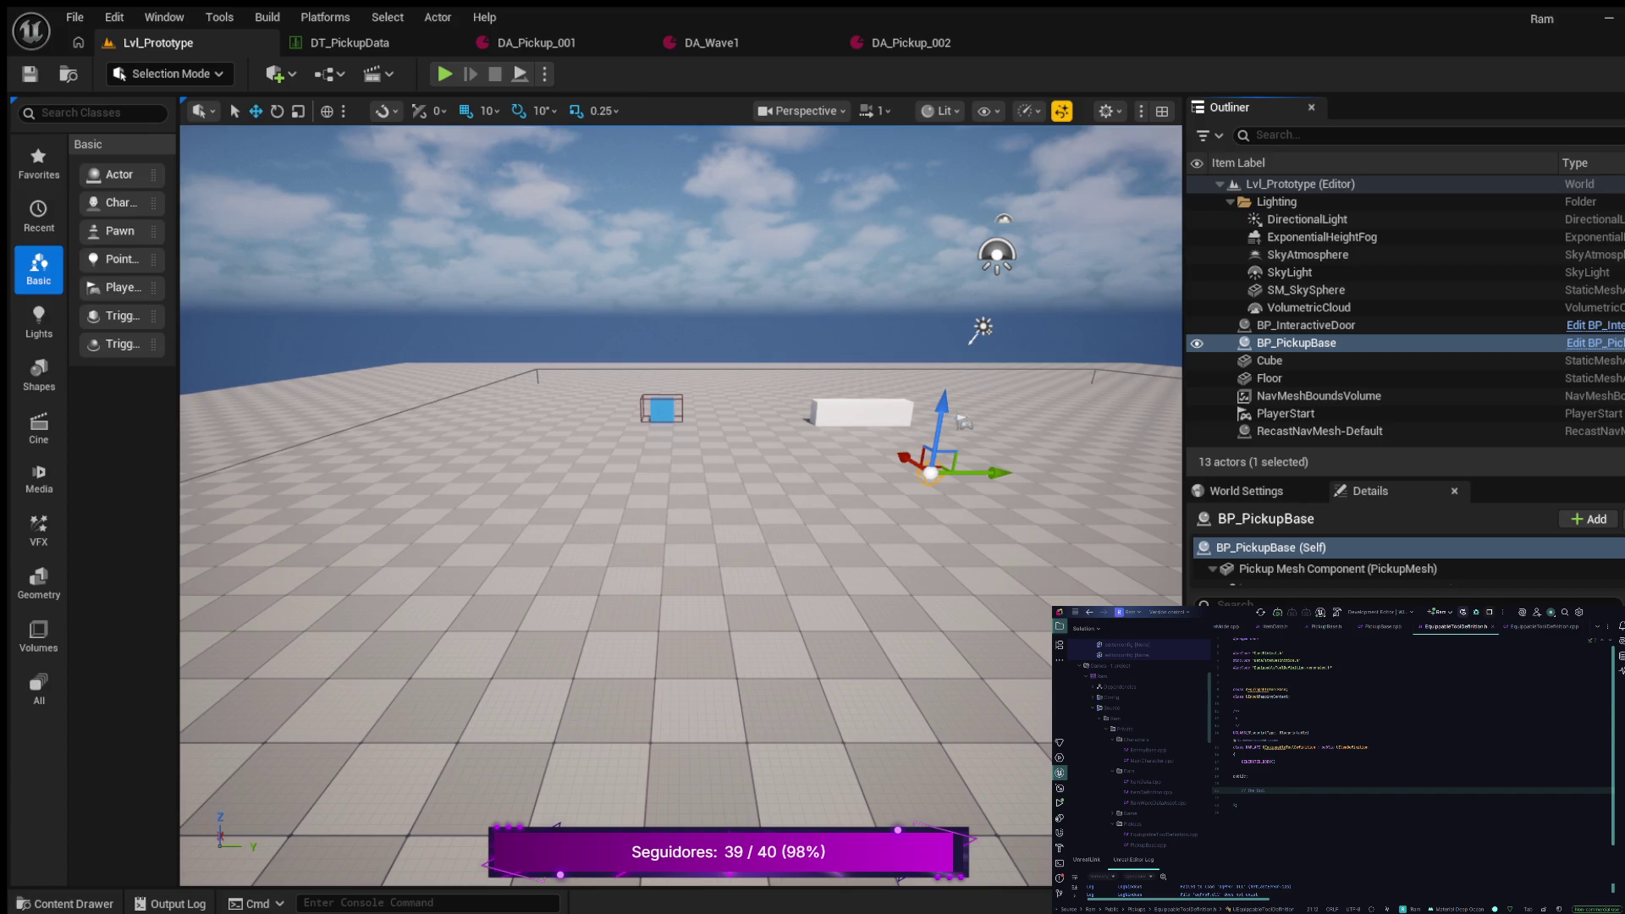
Select the EquippableToolData class name, then open a new line below the 'The Tool' comment
click(1268, 689)
click(1288, 689)
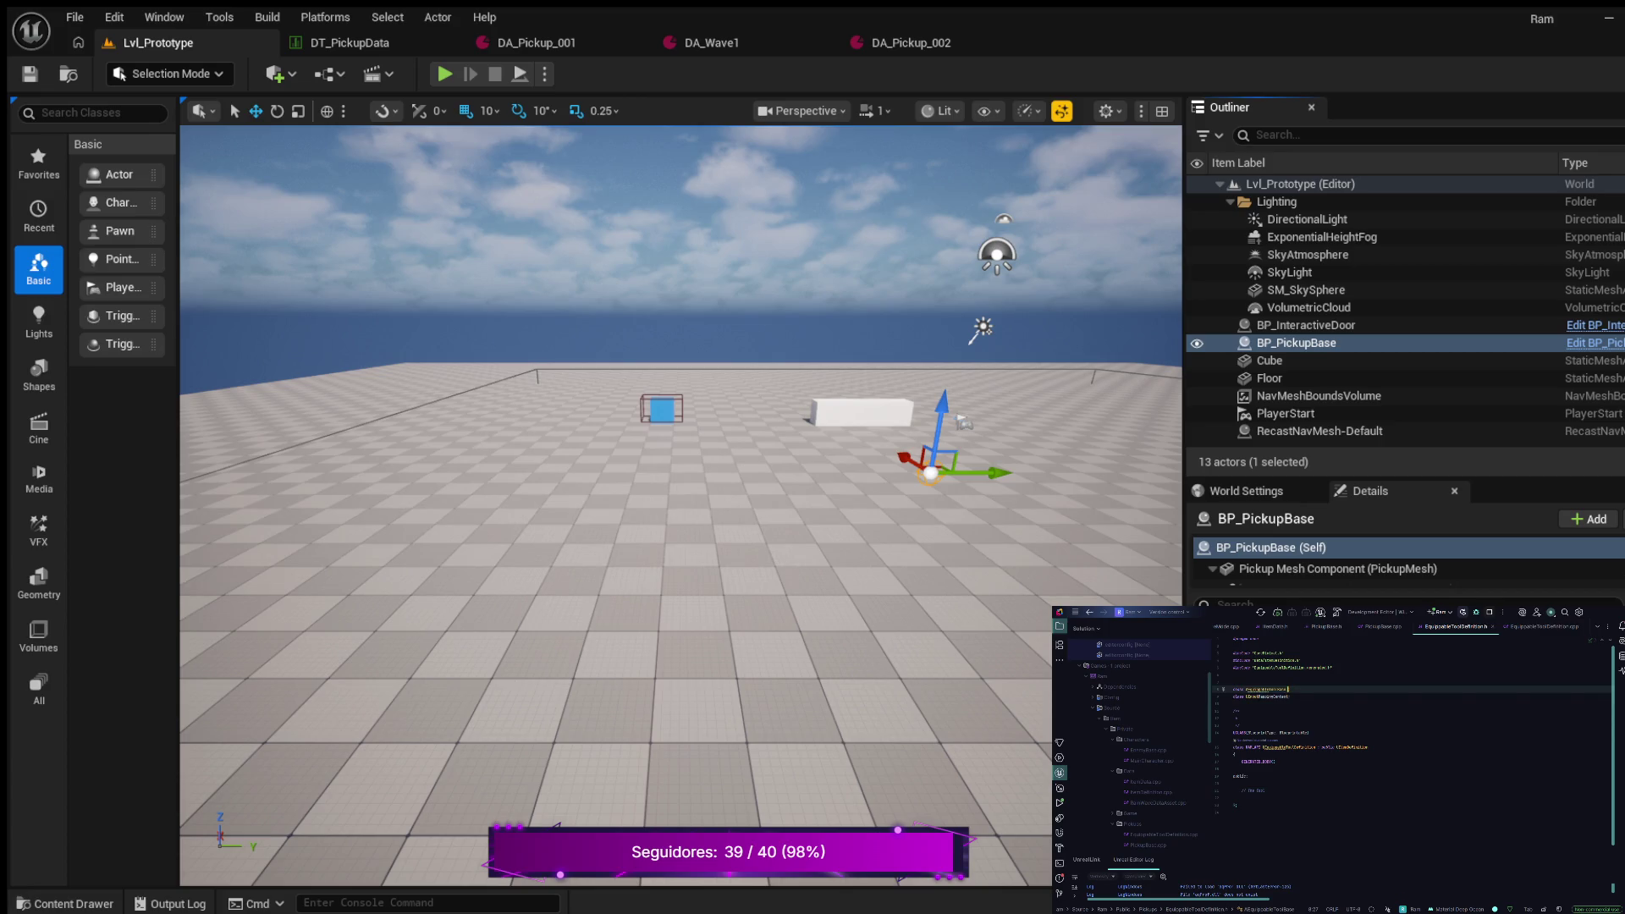
double_click(1266, 689)
click(1267, 790)
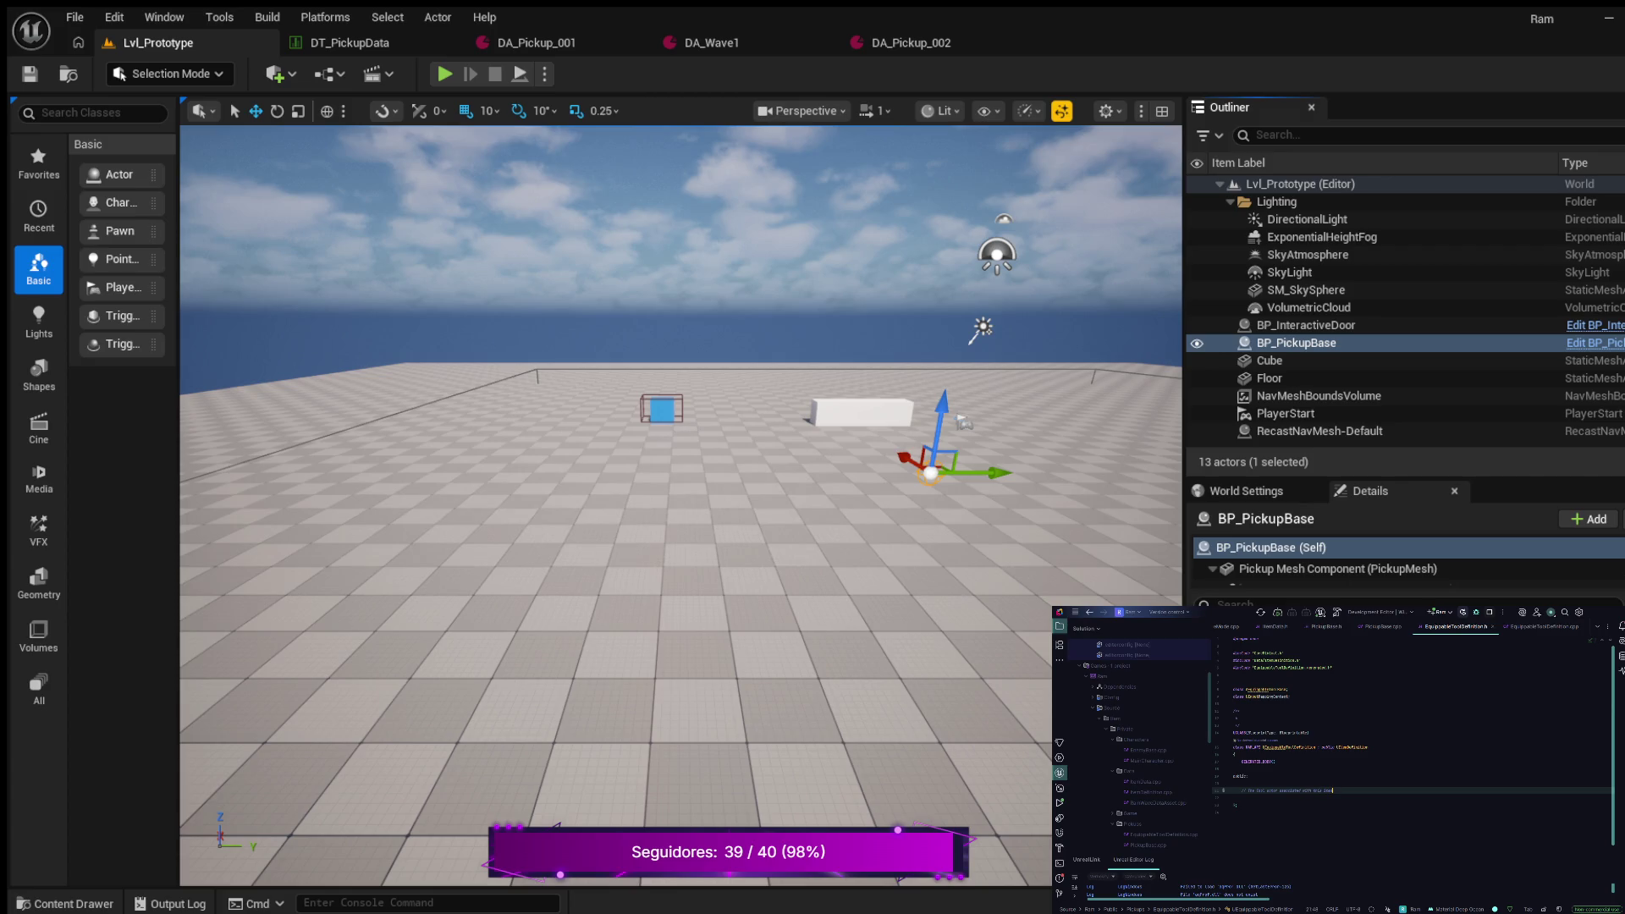
key(Return)
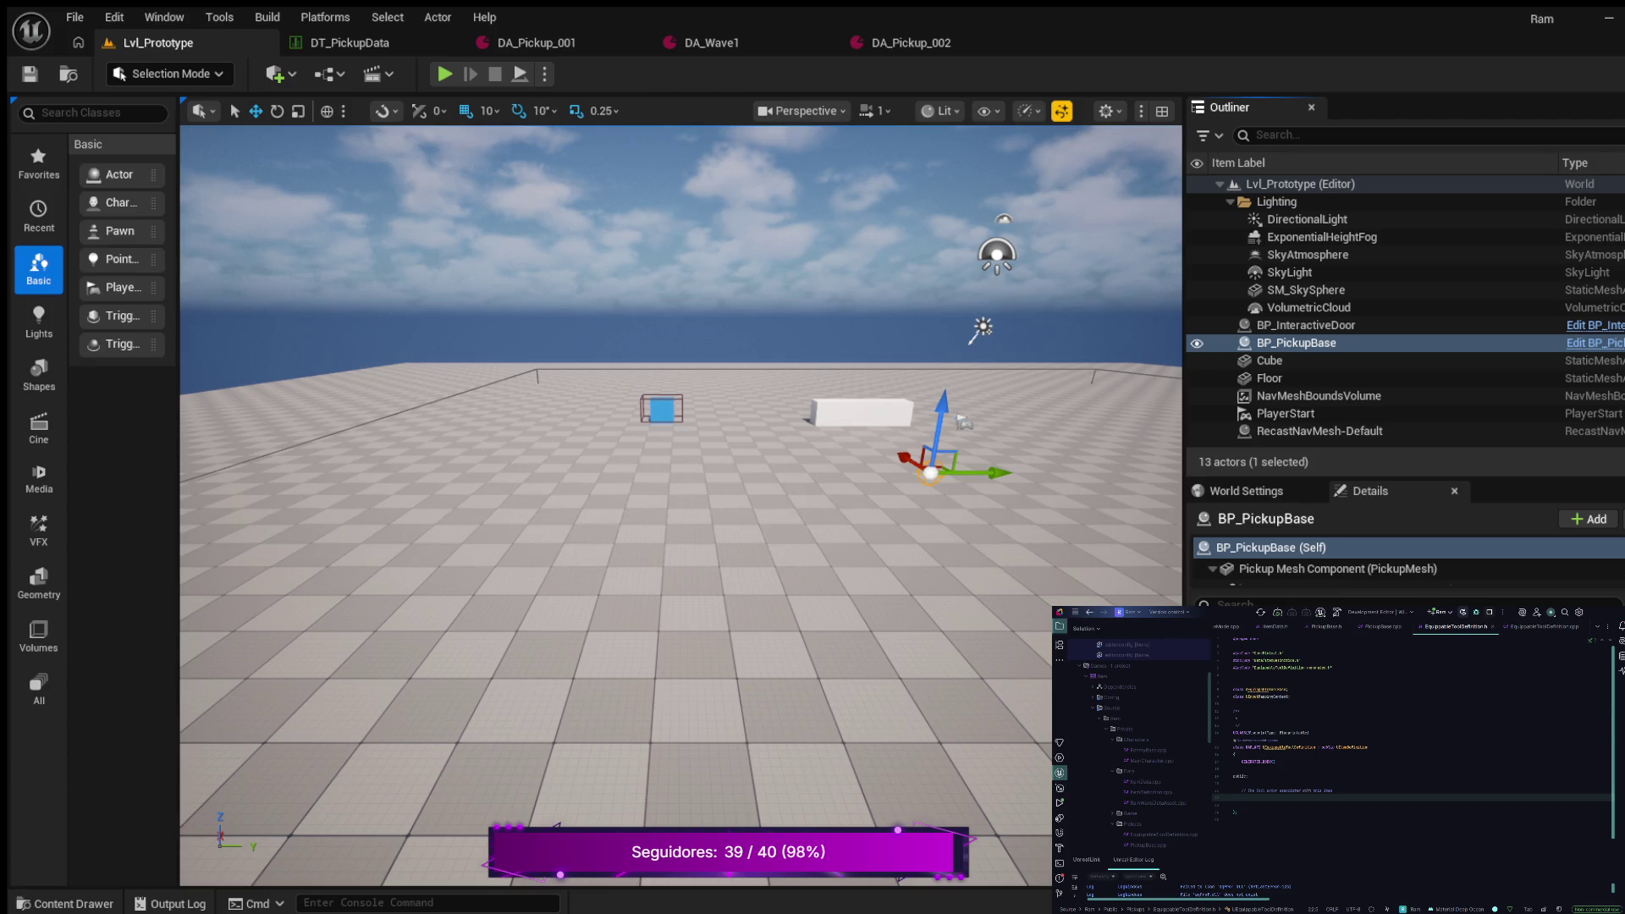
Complete the UPROPERTY specifiers with BlueprintReadOnly
click(1241, 804)
click(1242, 798)
key(Tab)
key(Tab)
text(adOnly,)
Add a TSubclassOf ToolDefinition member and rename it to ToolAsset
key(Return)
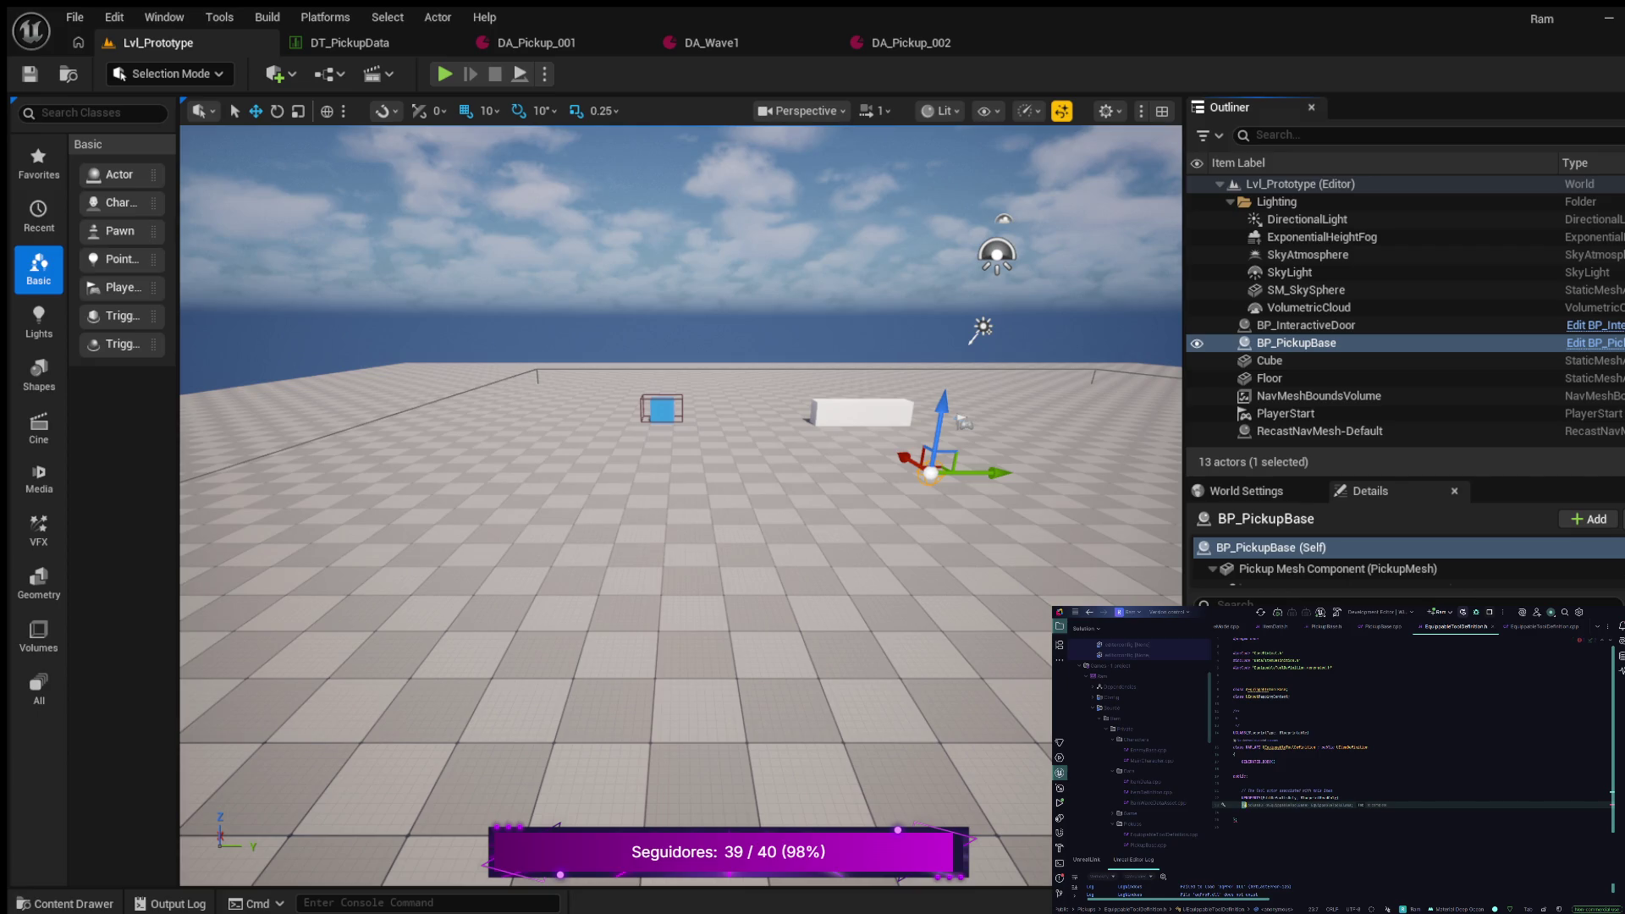
text(c)
text(TSubclassOf<)
text(A)
key(Tab)
click(1331, 805)
click(1311, 805)
text(Asset)
click(1333, 798)
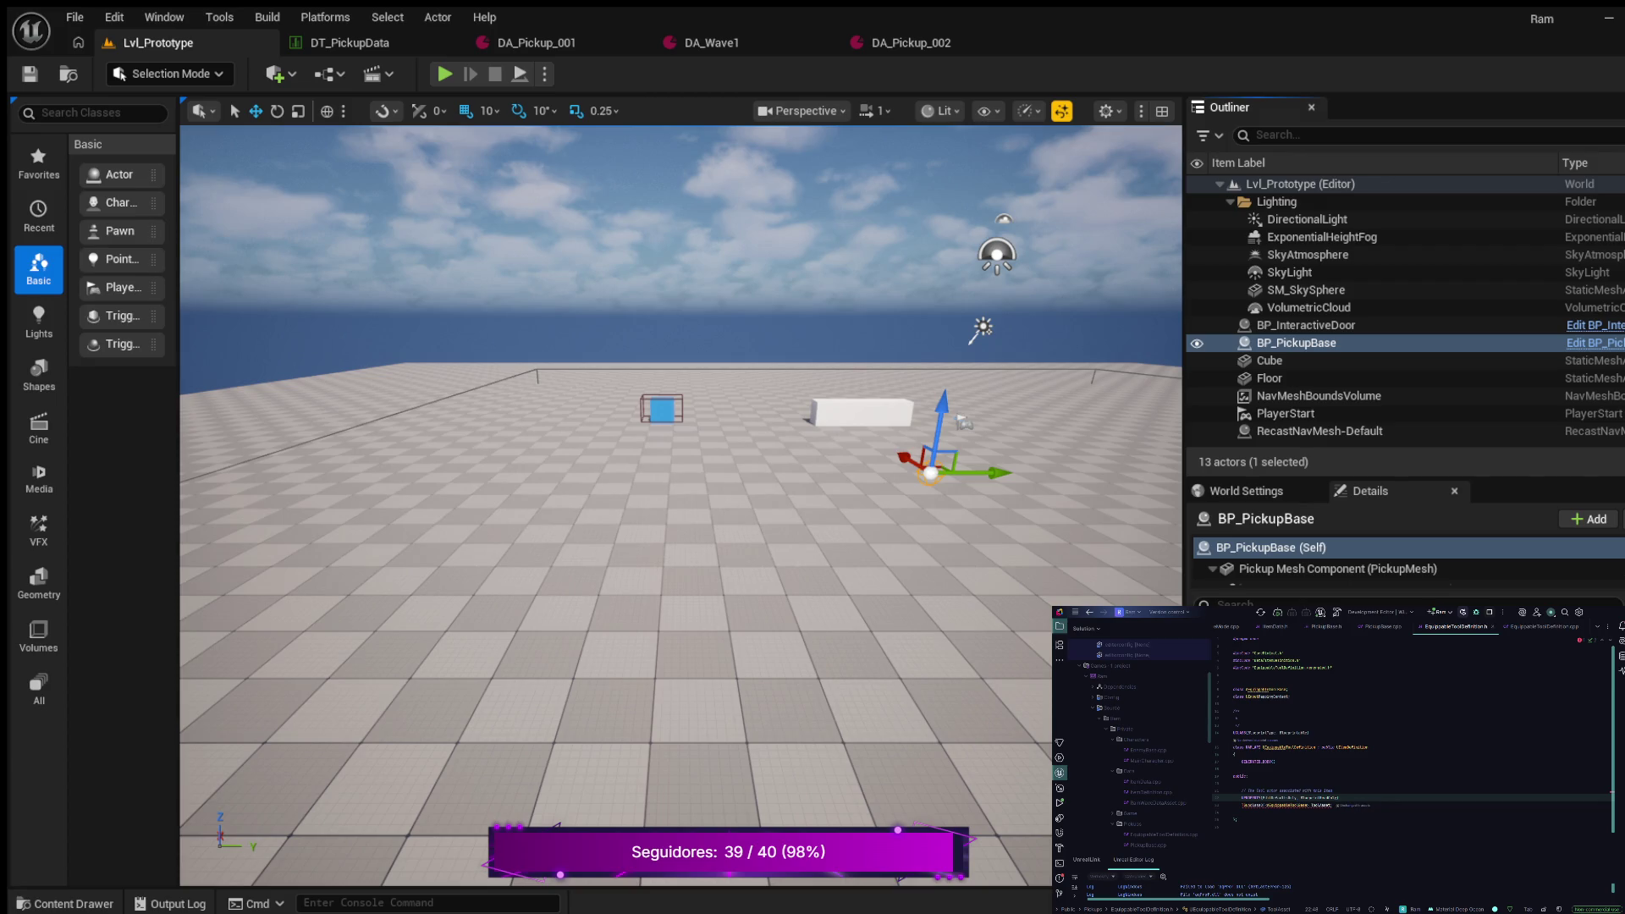
click(1332, 805)
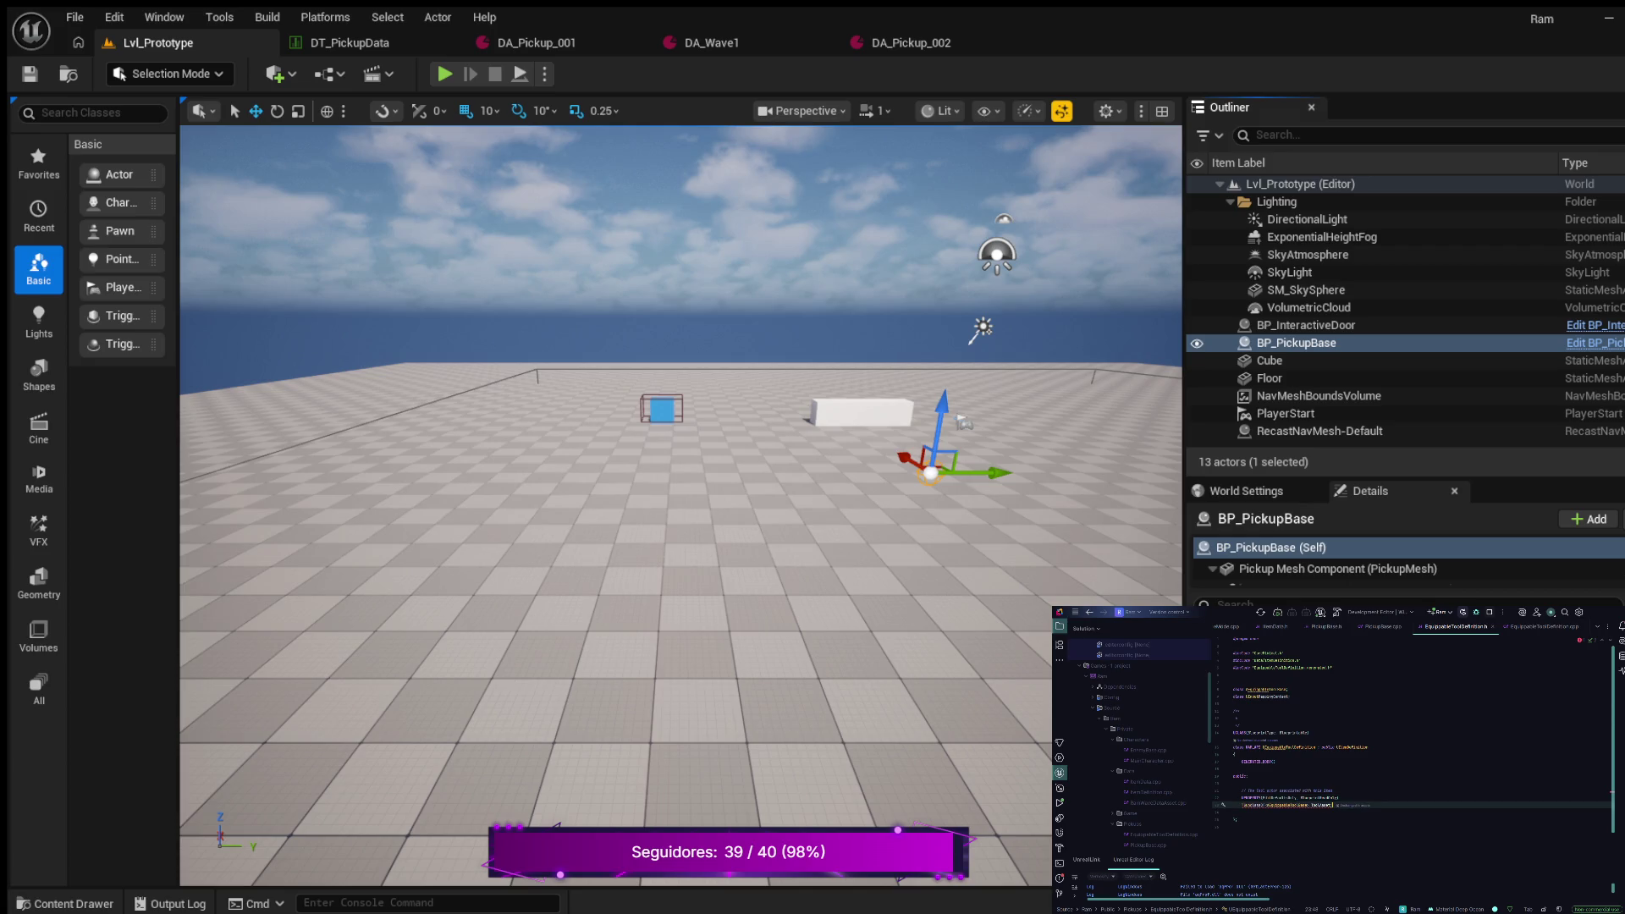
Declare virtual CreateItemCopy(Outer) const override on a new line below ToolAsset
key(Return)
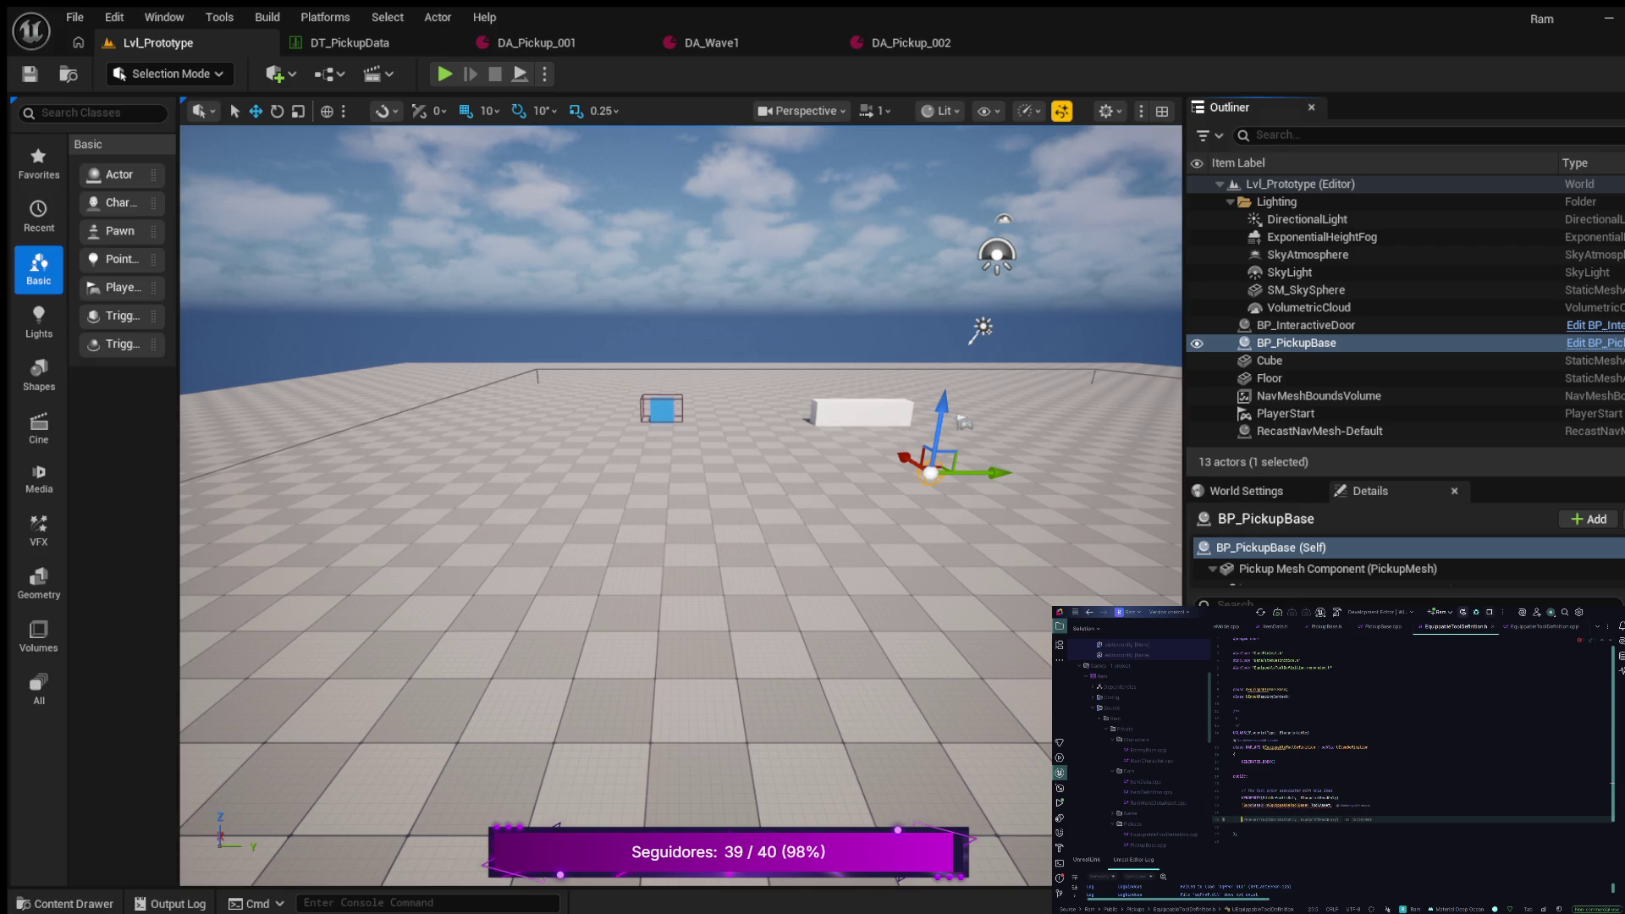
text(UPROPE)
key(Return)
key(Return)
text(()
text(Outer)s;)
text(onst)
key(Tab)
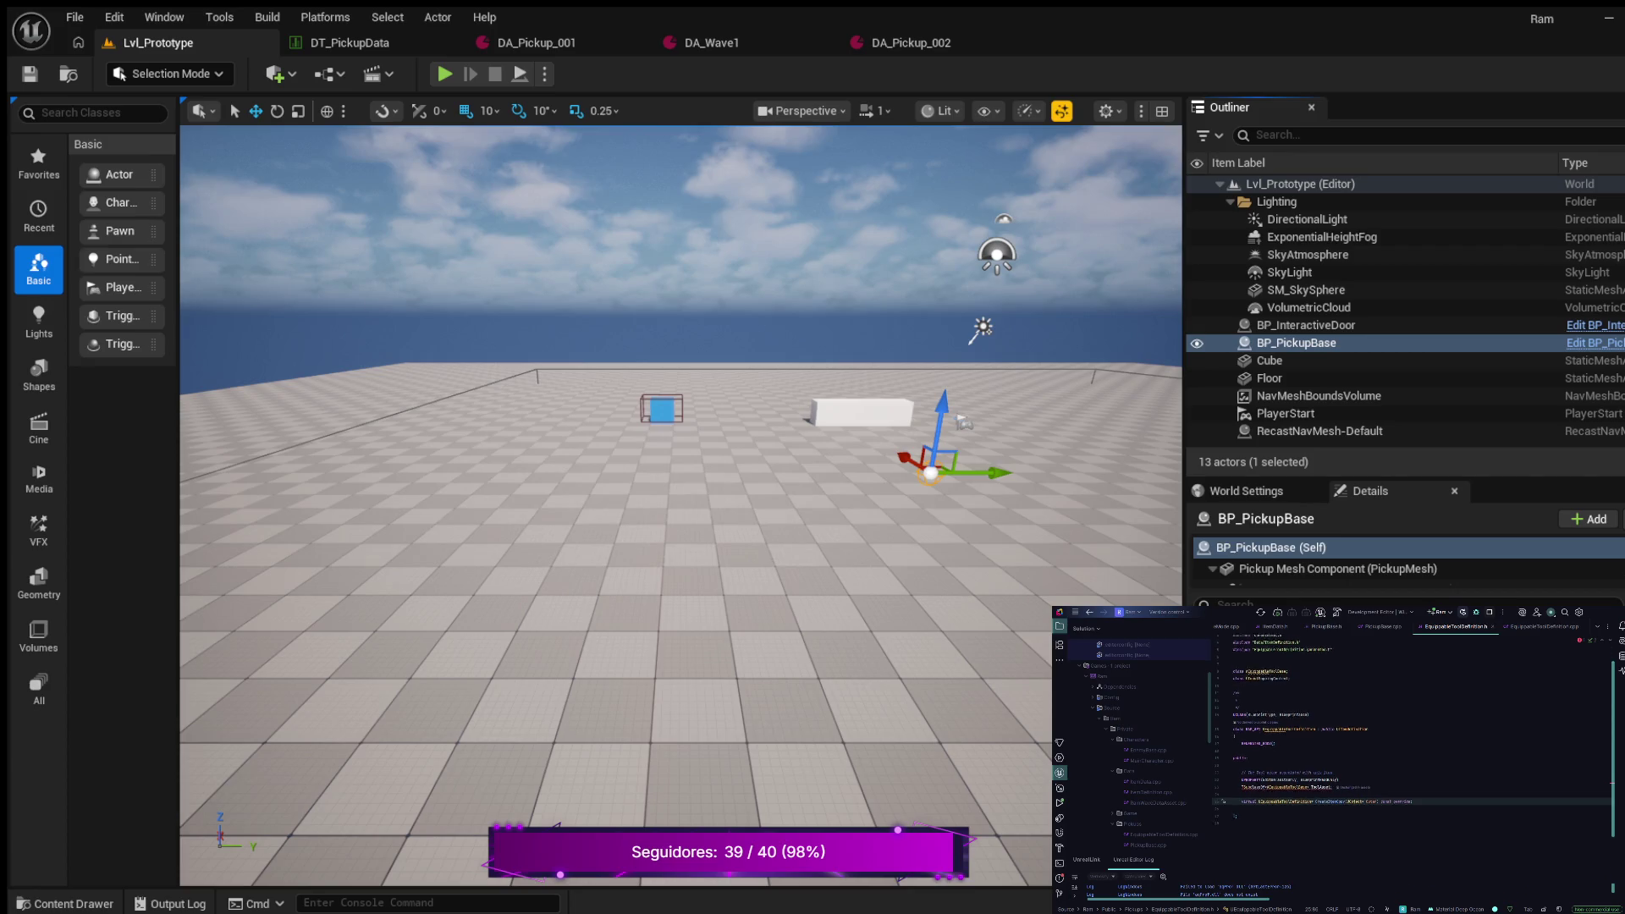
Insert a blank line above the CreateItemCopy declaration and select CreateItemCopy to reach its definition
click(1234, 812)
key(Return)
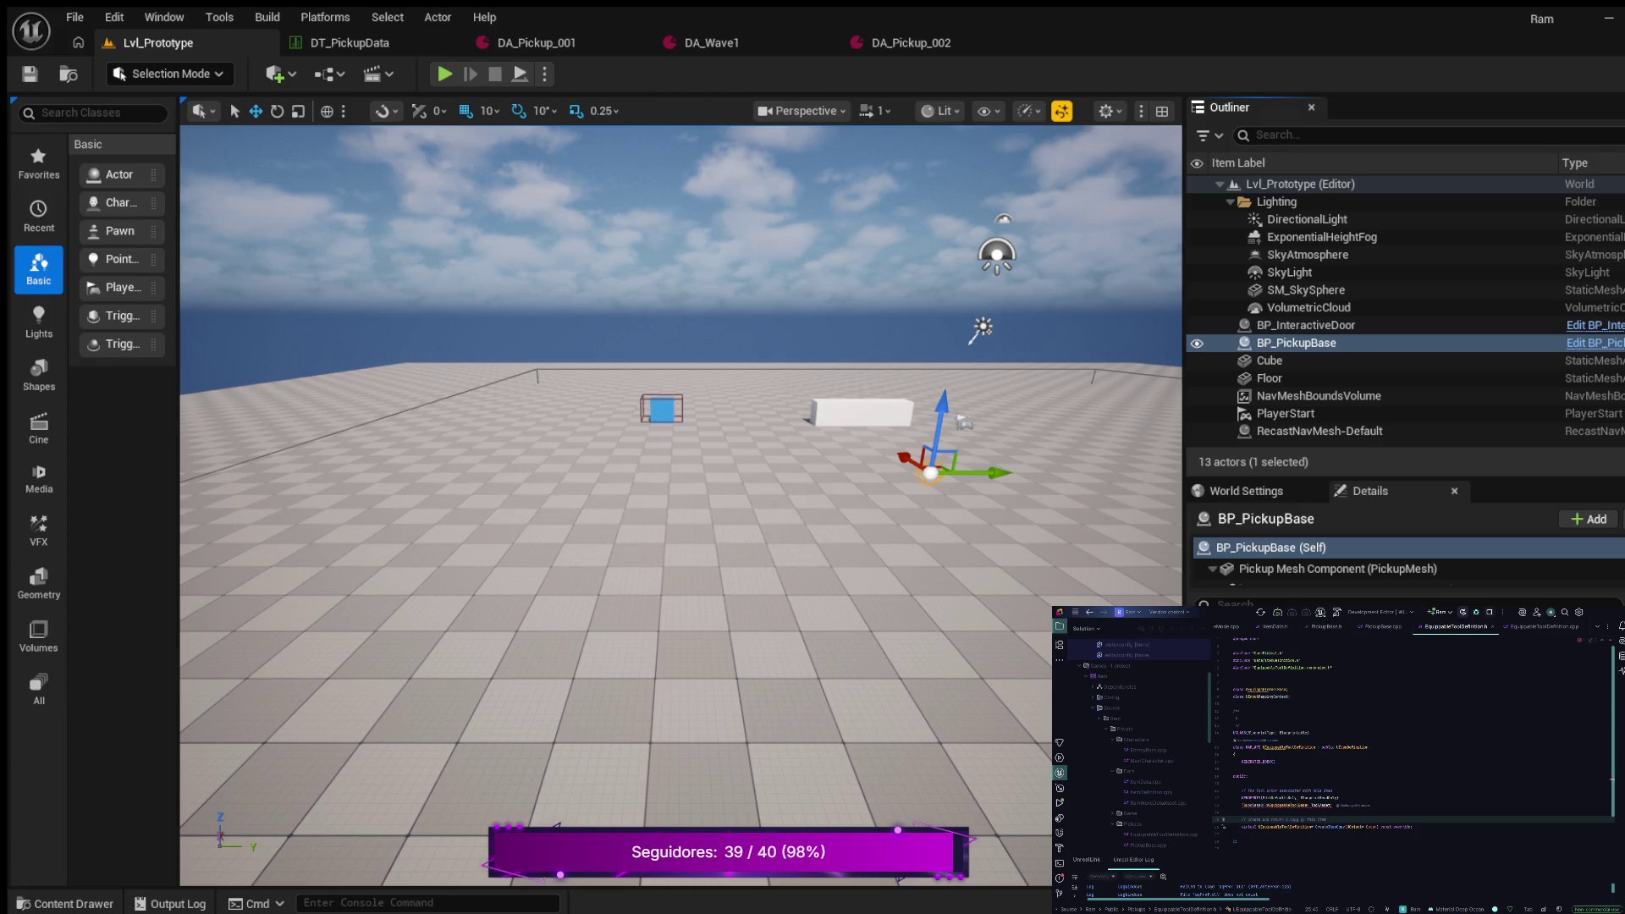
click(1326, 827)
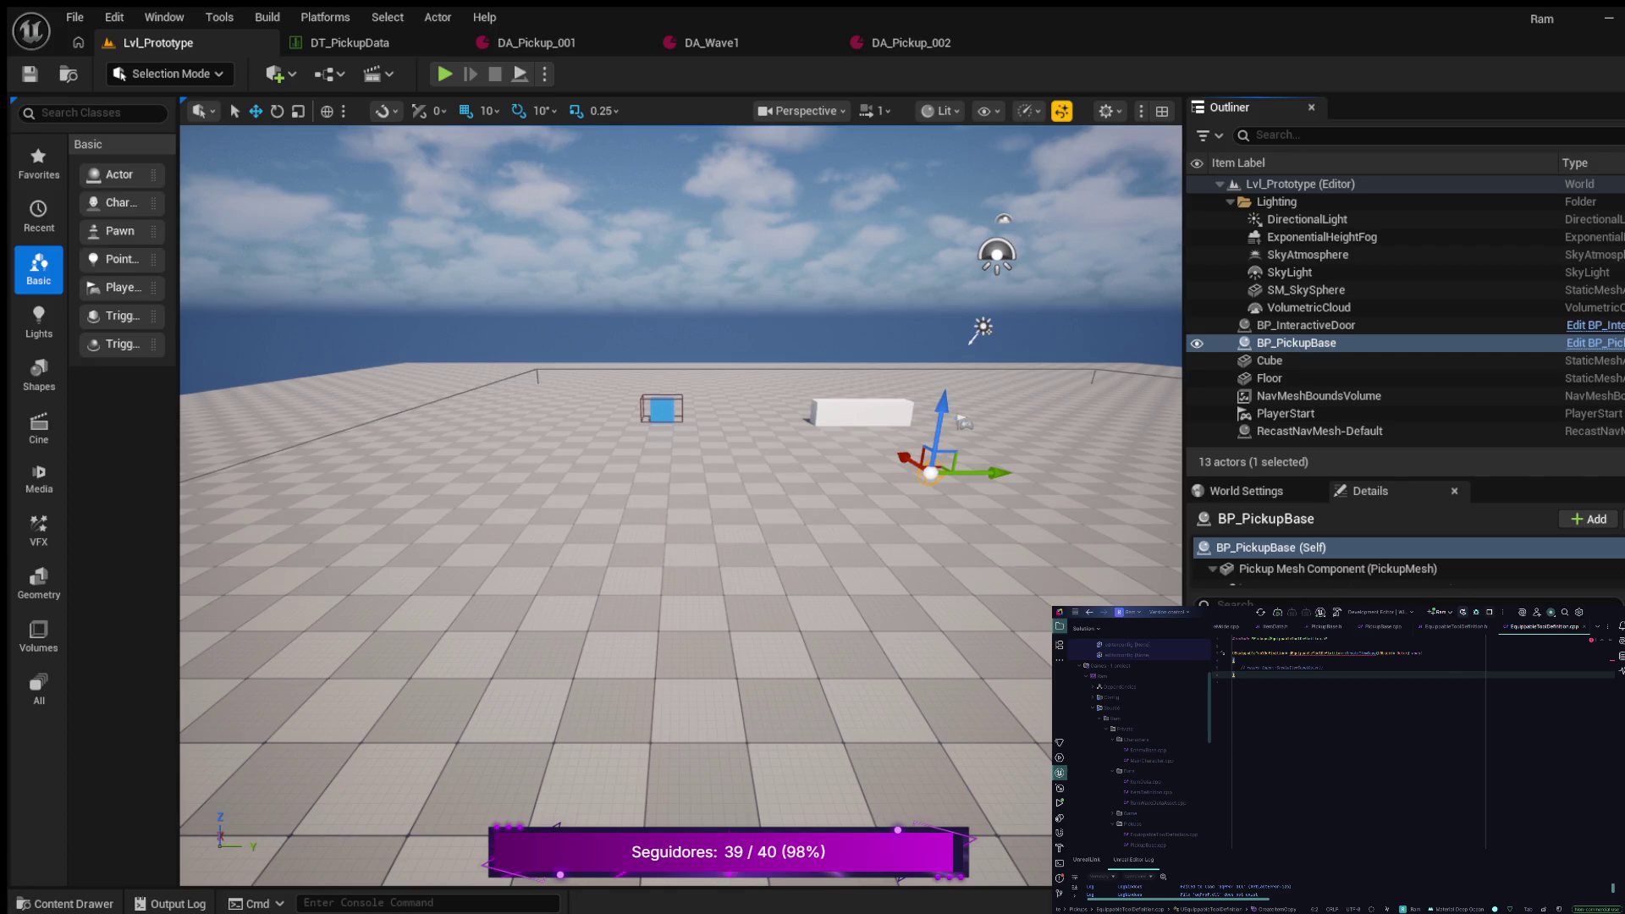
Below the comment, add an if (Item) block with braces and start an Item statement inside
click(1323, 668)
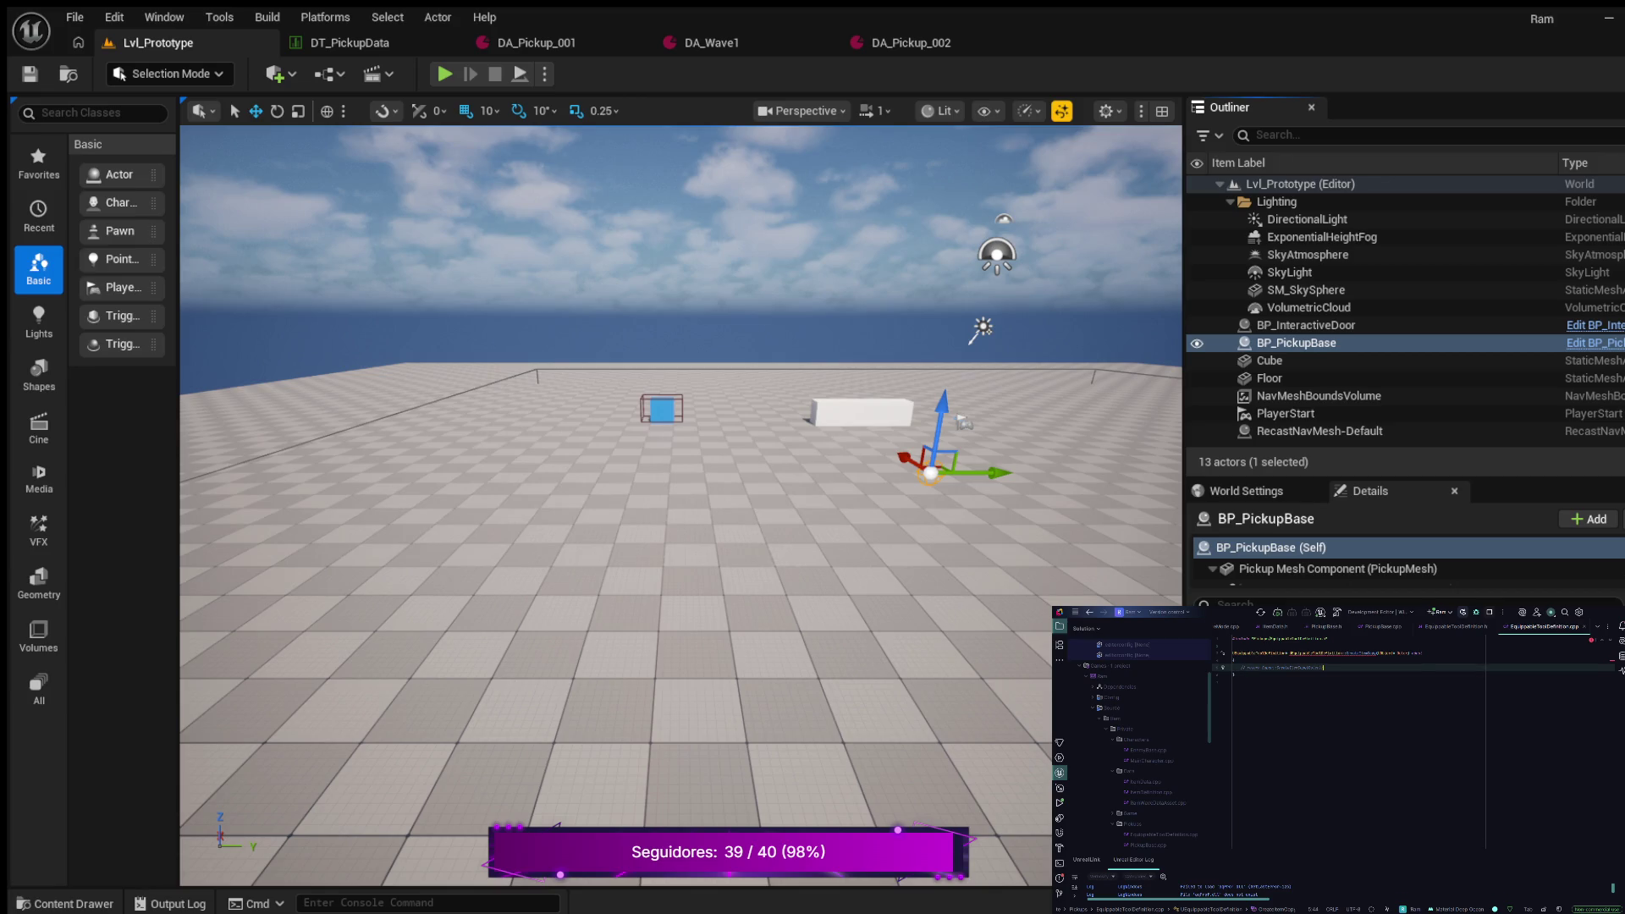
key(Return)
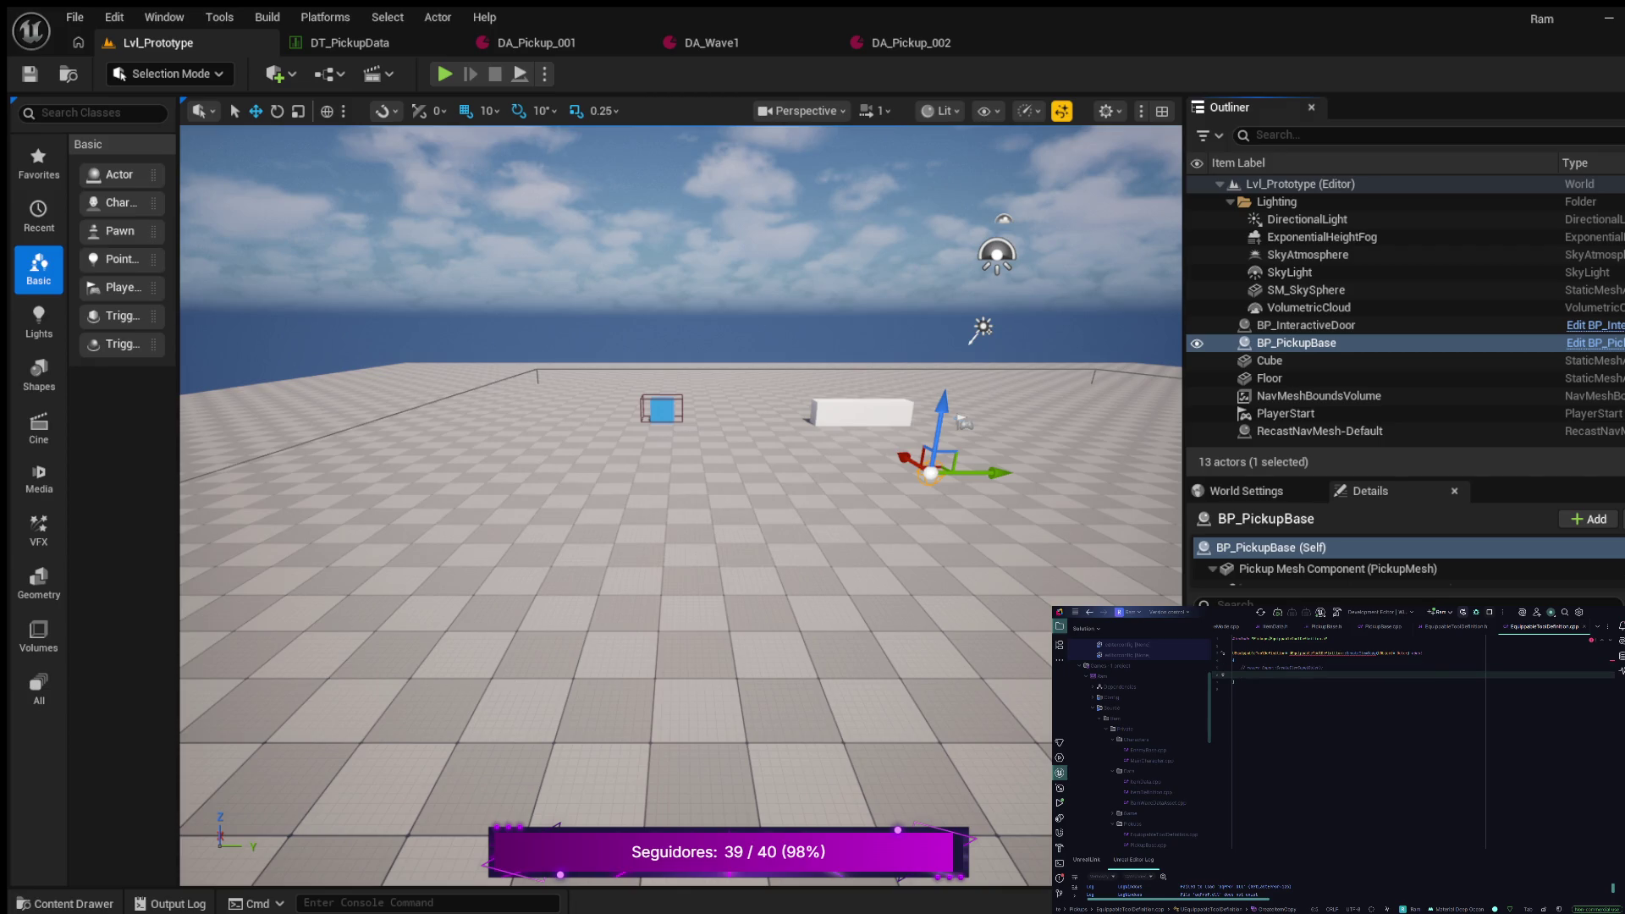
key(Return)
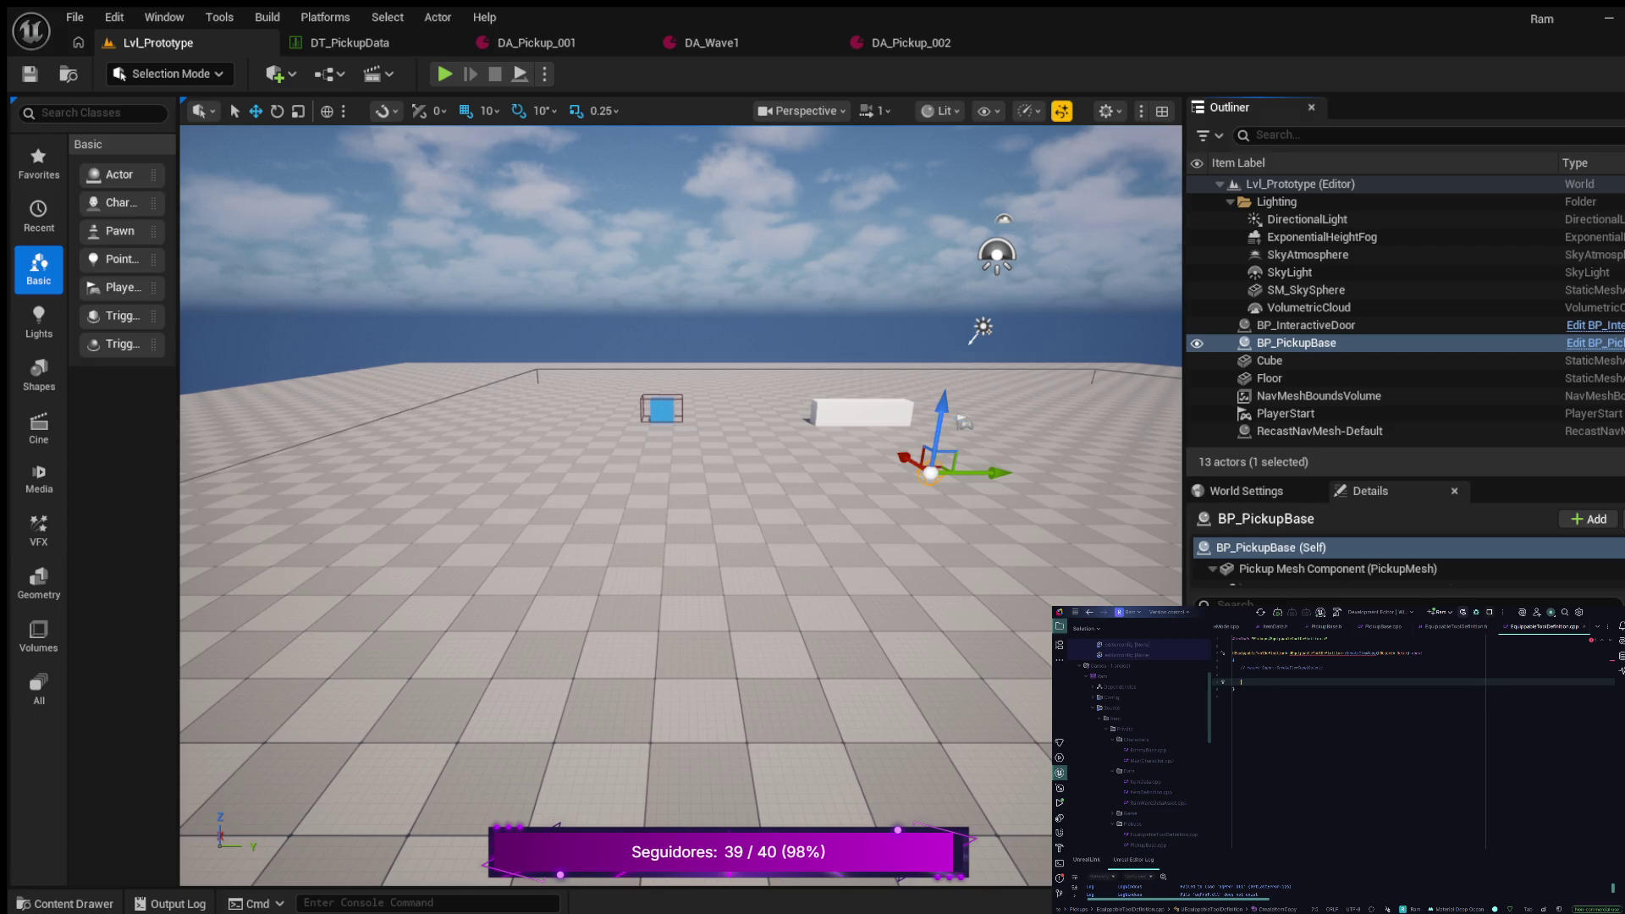
text(if)
text(Item)
text())
key(Return)
text({)
key(Return)
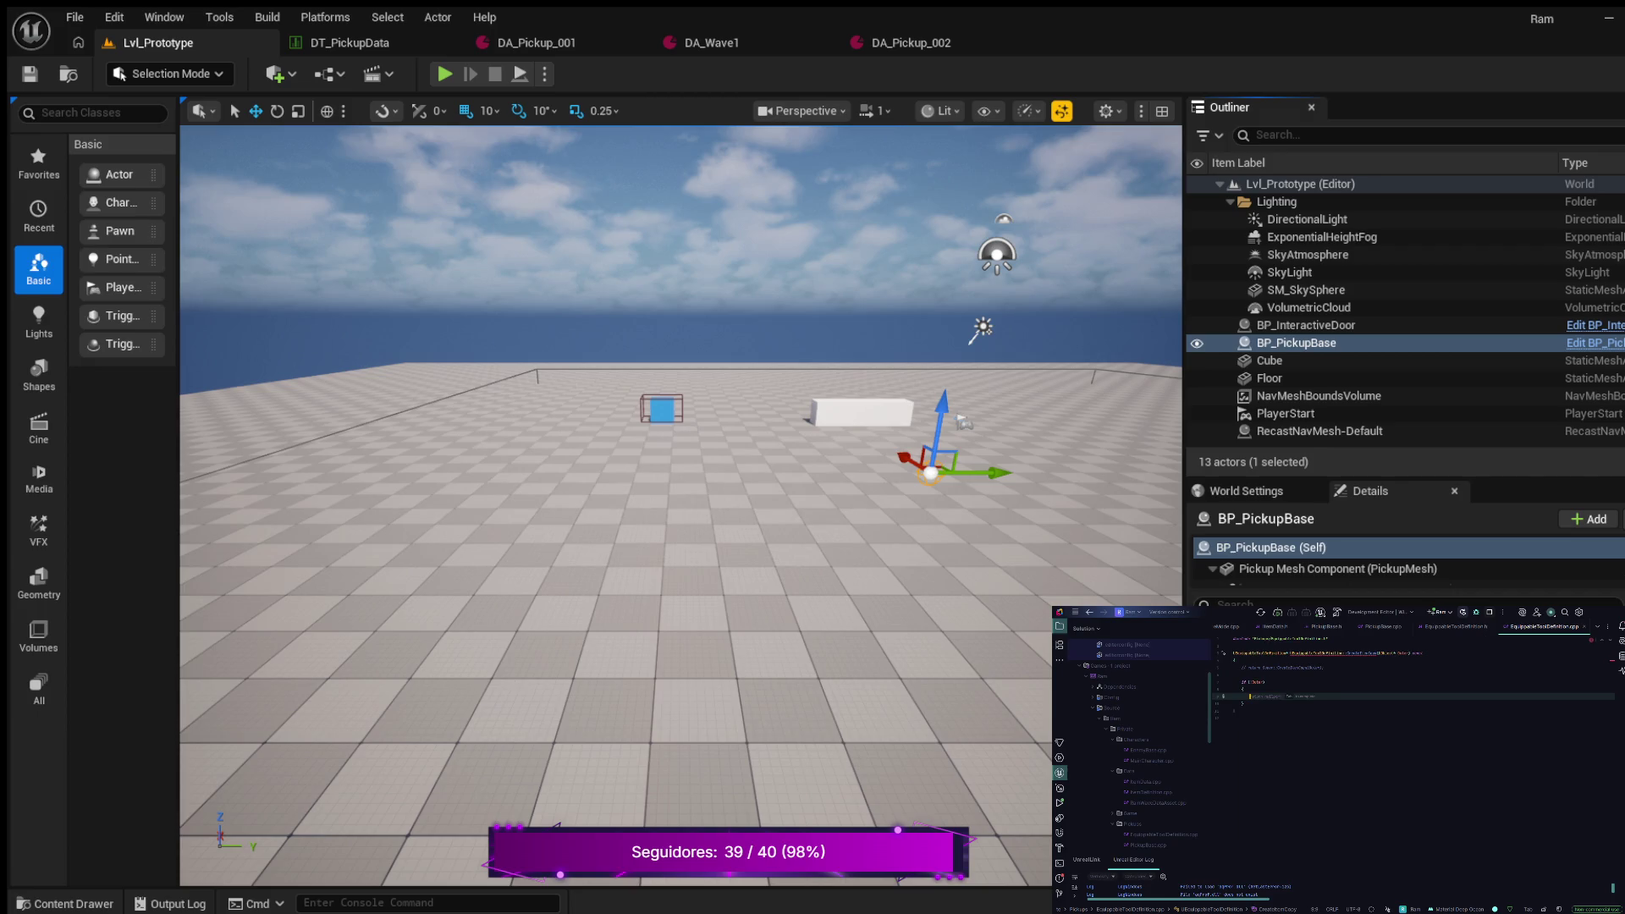
text(Ite)
text(ta)
key(Return)
Move the commented-out return line further down in CreateItemCopy
click(1236, 660)
click(1300, 667)
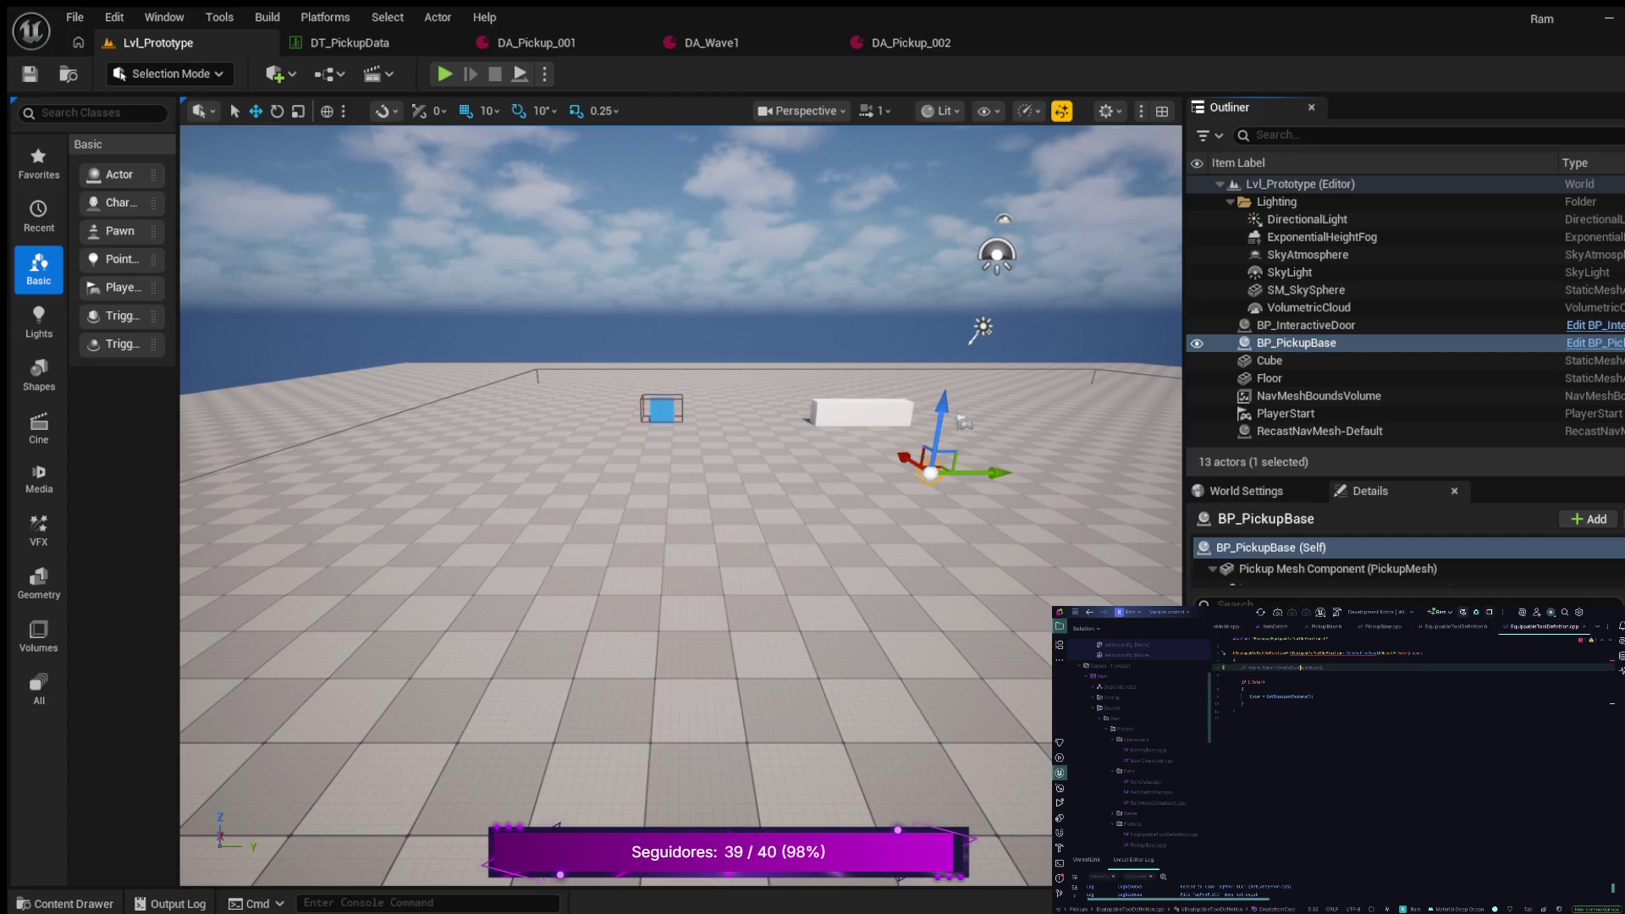
key(ctrl+x)
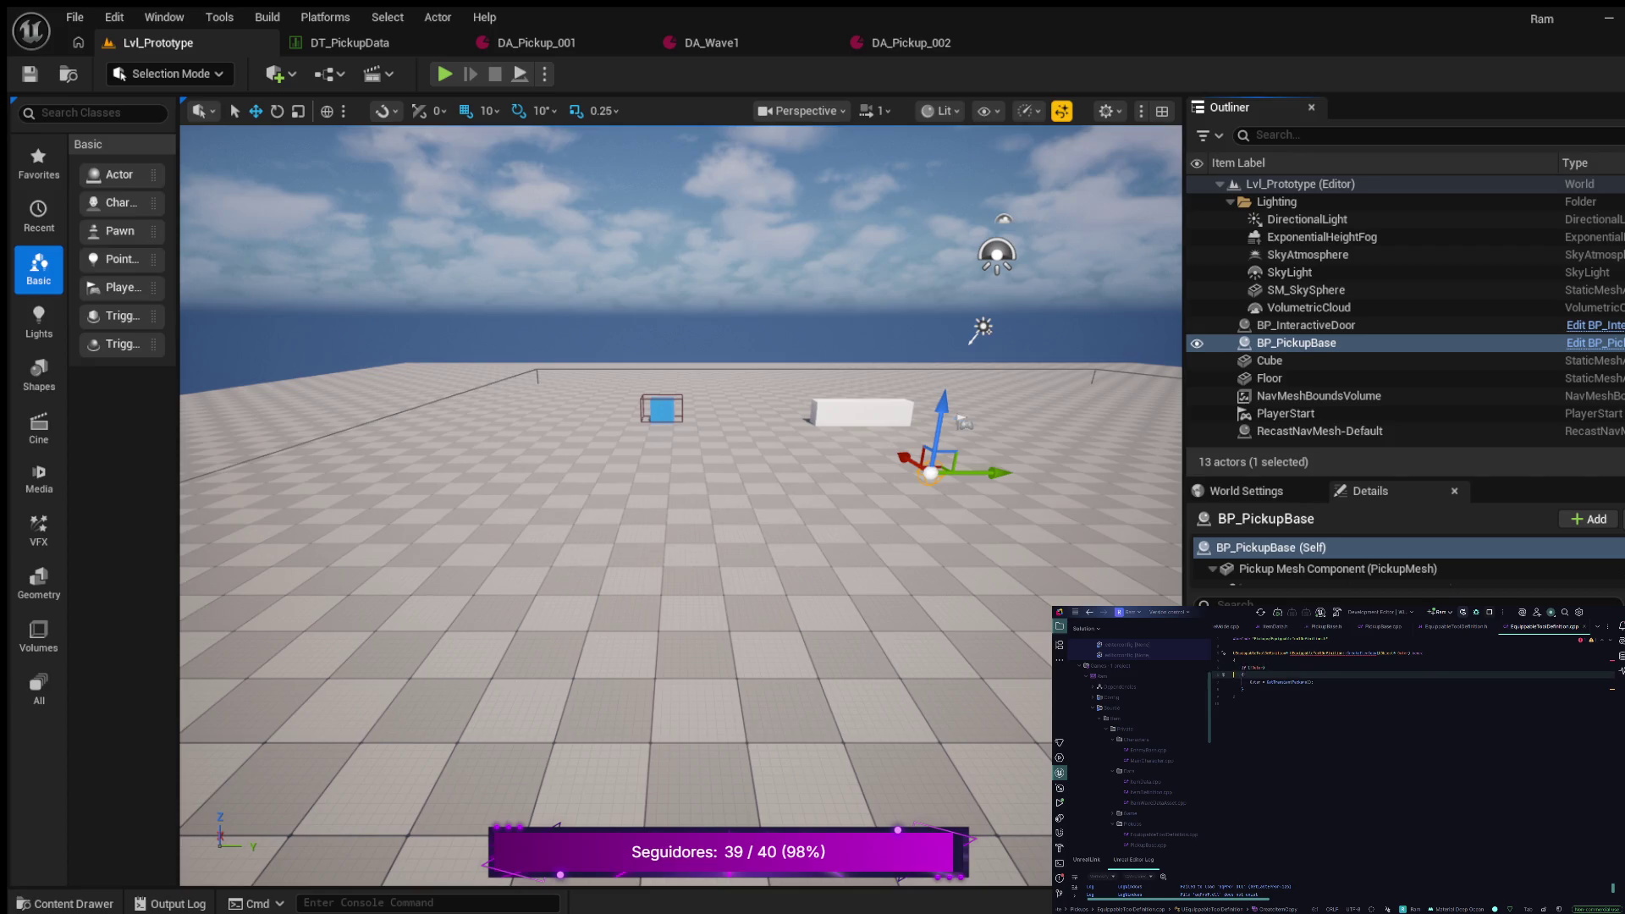
key(Down)
key(Down)
key(Down)
key(Return)
key(ctrl+v)
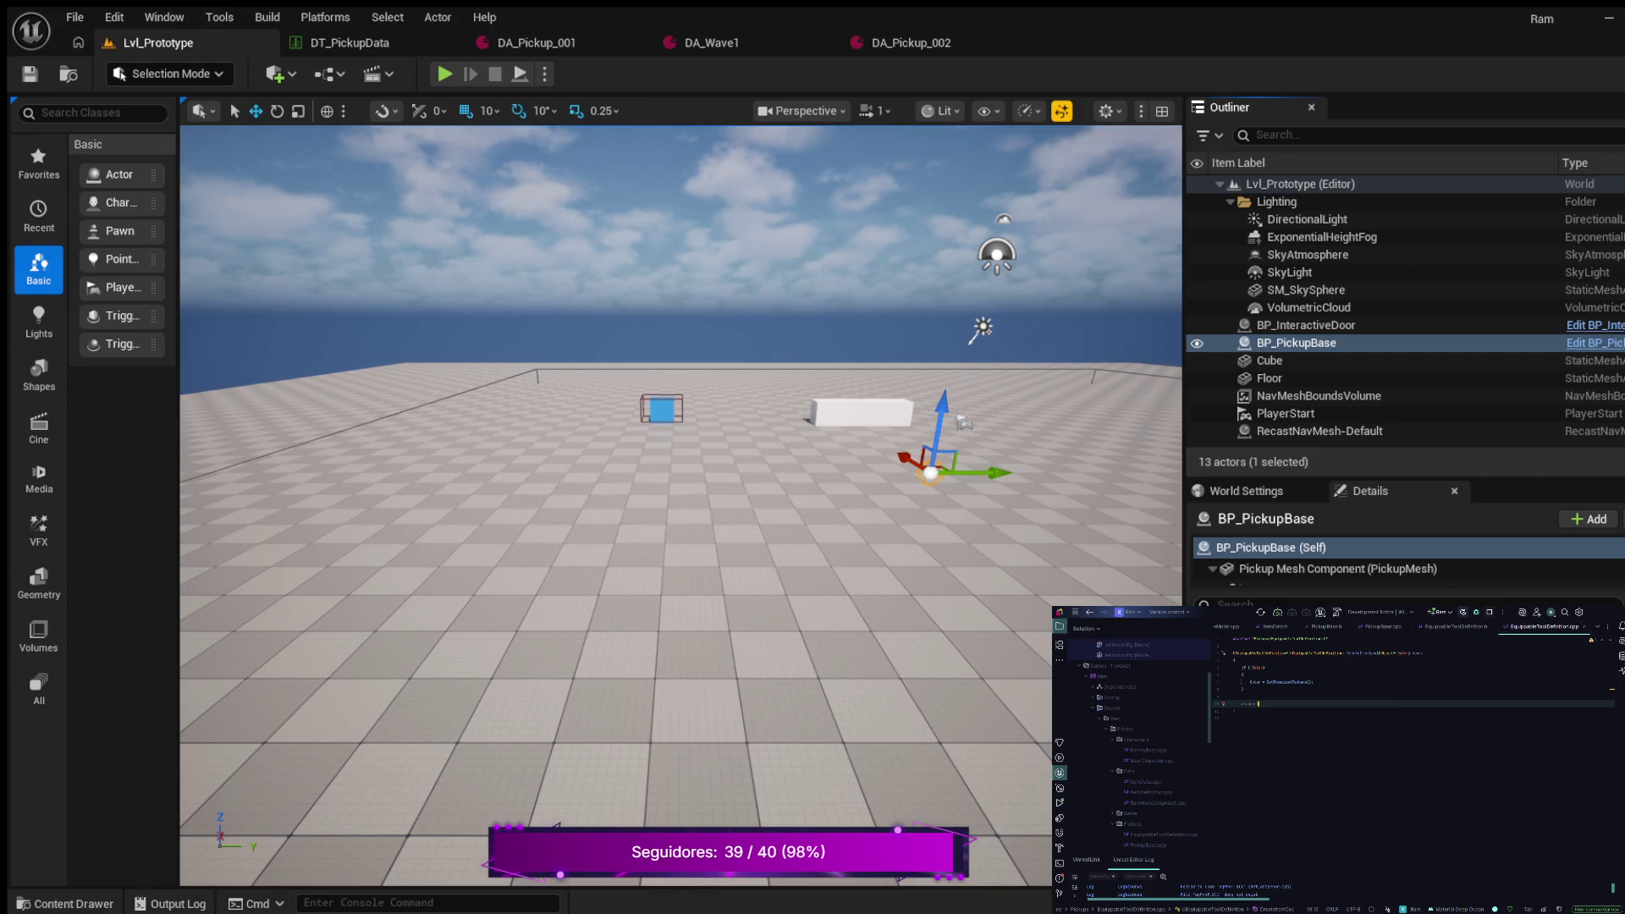
Complete the return expression with Outer and add a <T> template argument to the call
key(Tab)
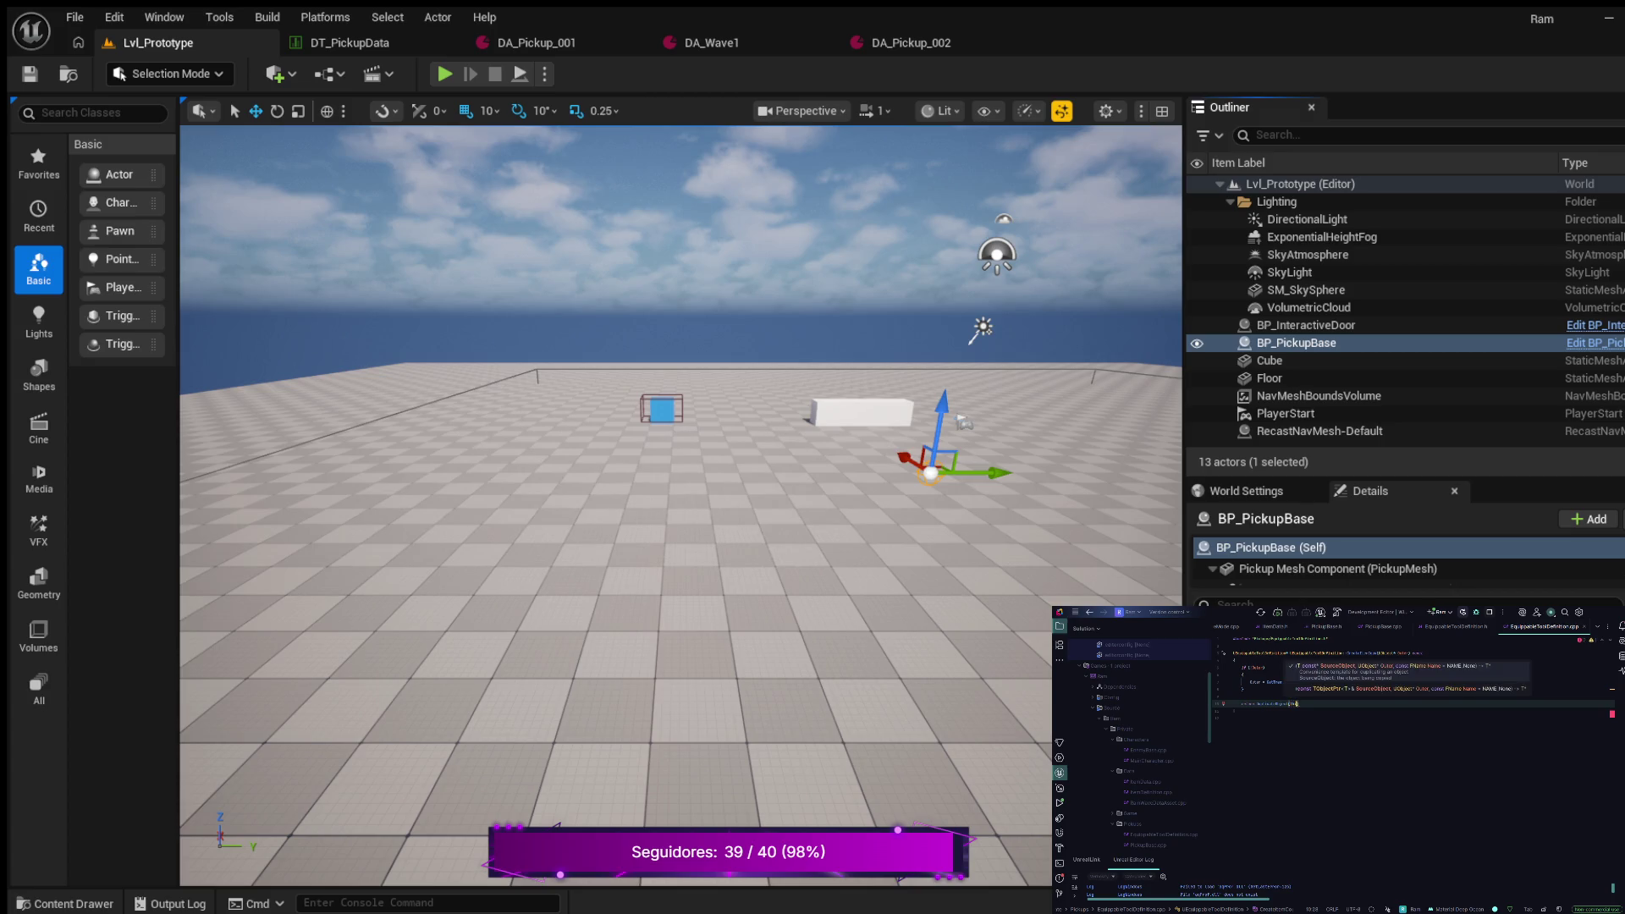
text(m, Outer))
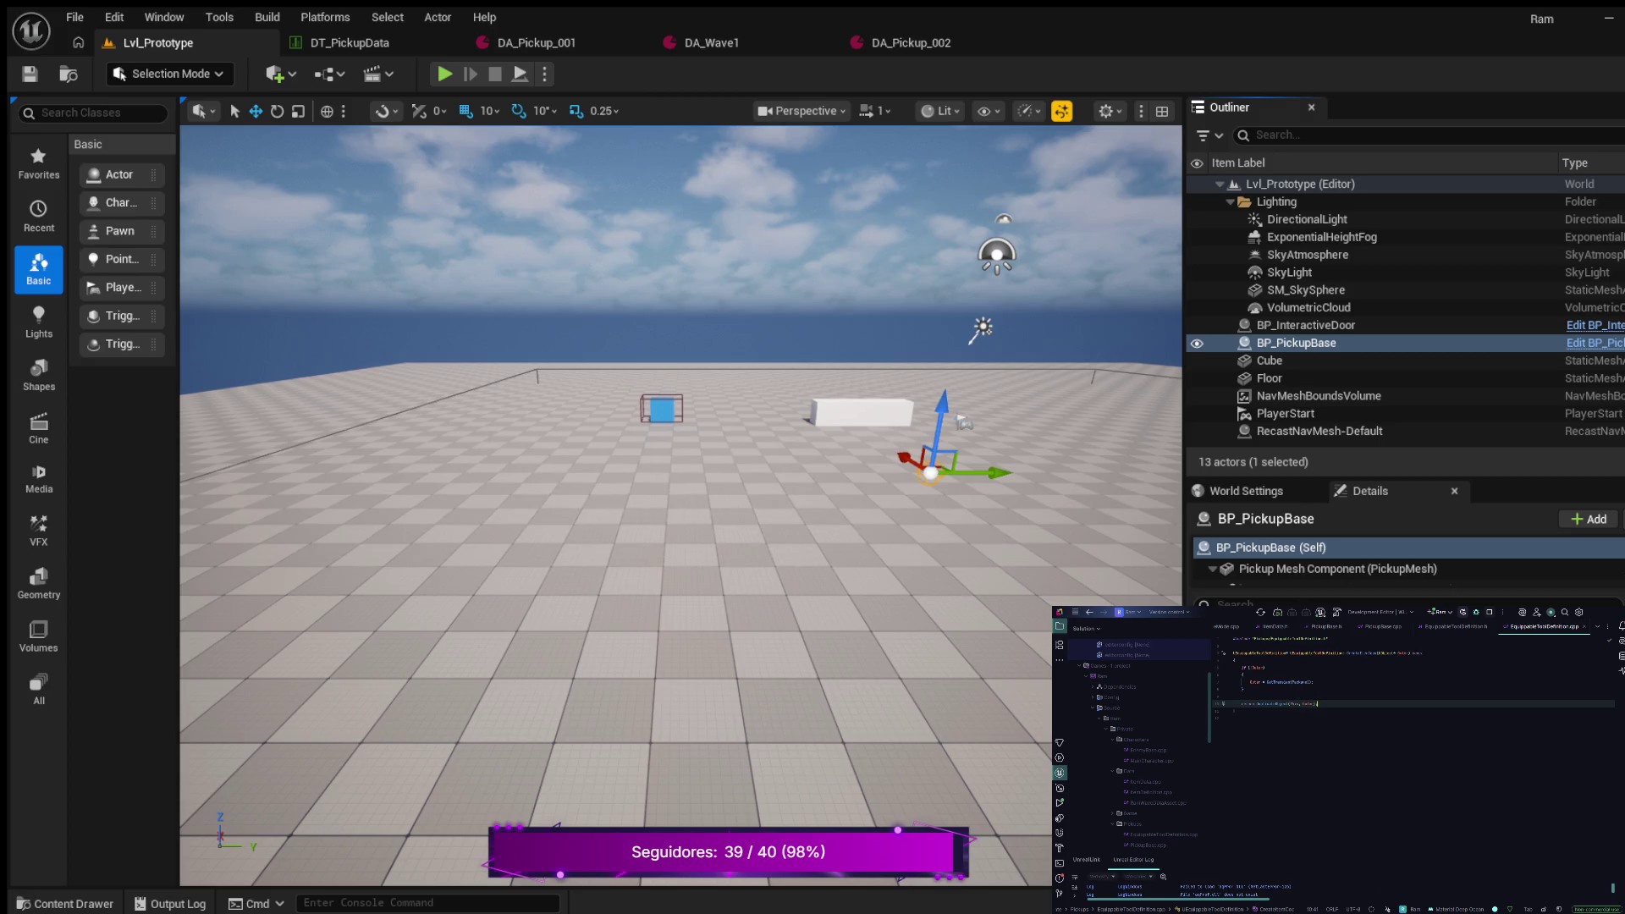
double_click(1273, 703)
click(1290, 704)
text(<T>)
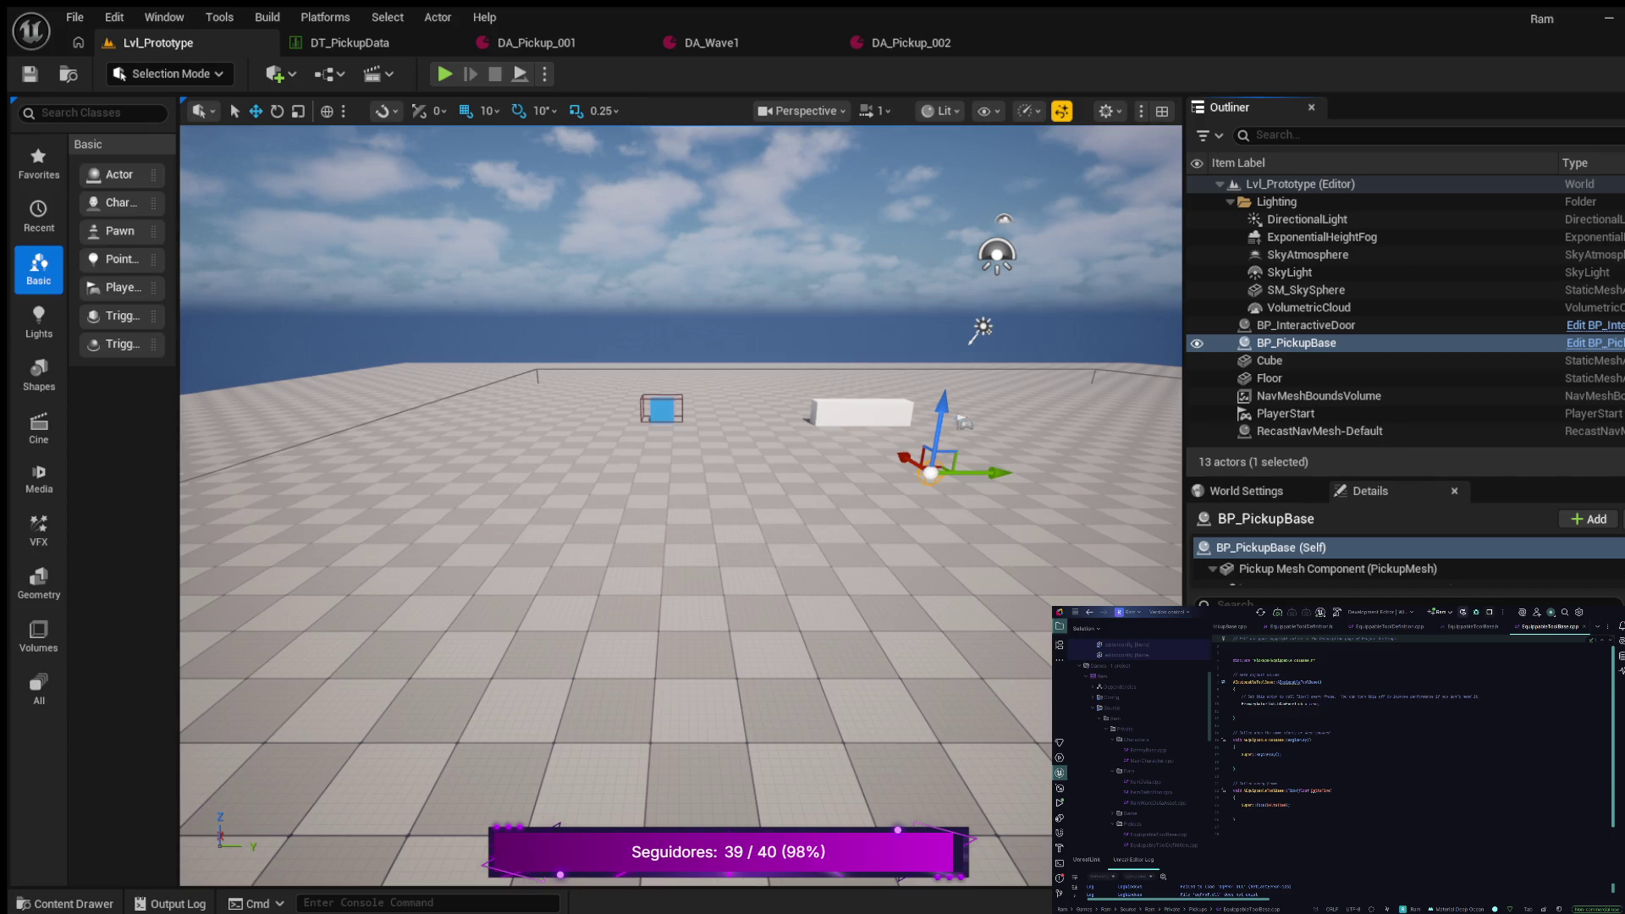
scroll(1414, 736, down, 1)
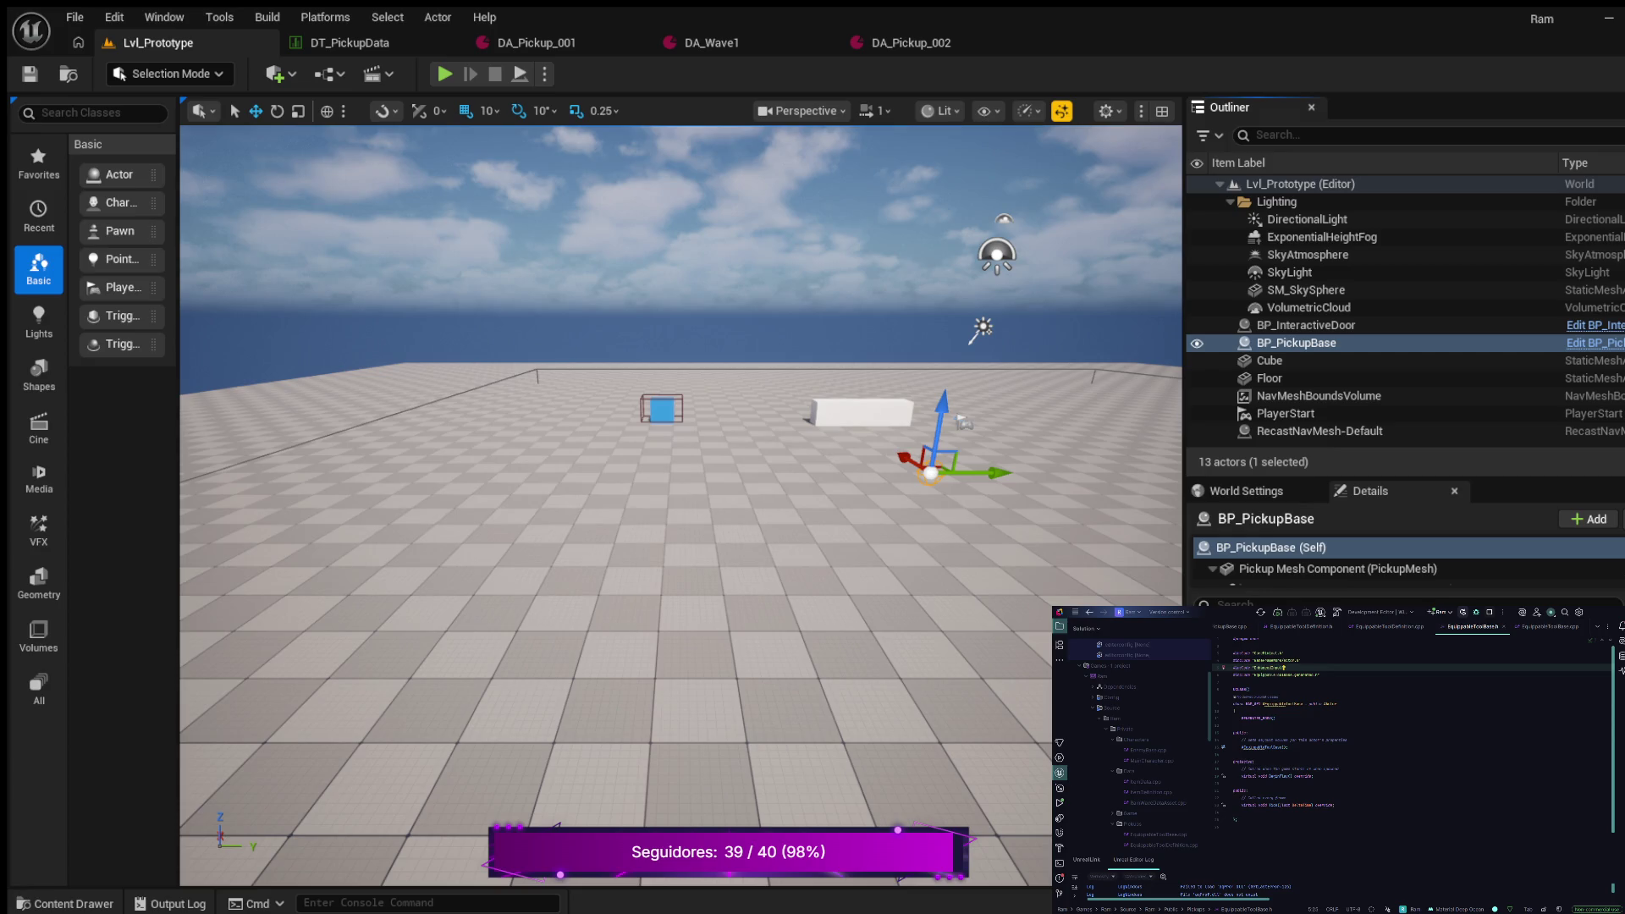
Add include lines for the Subsystems header and Components/SkeletalMeshComponent.h
text(Subsystems.h)
key(Return)
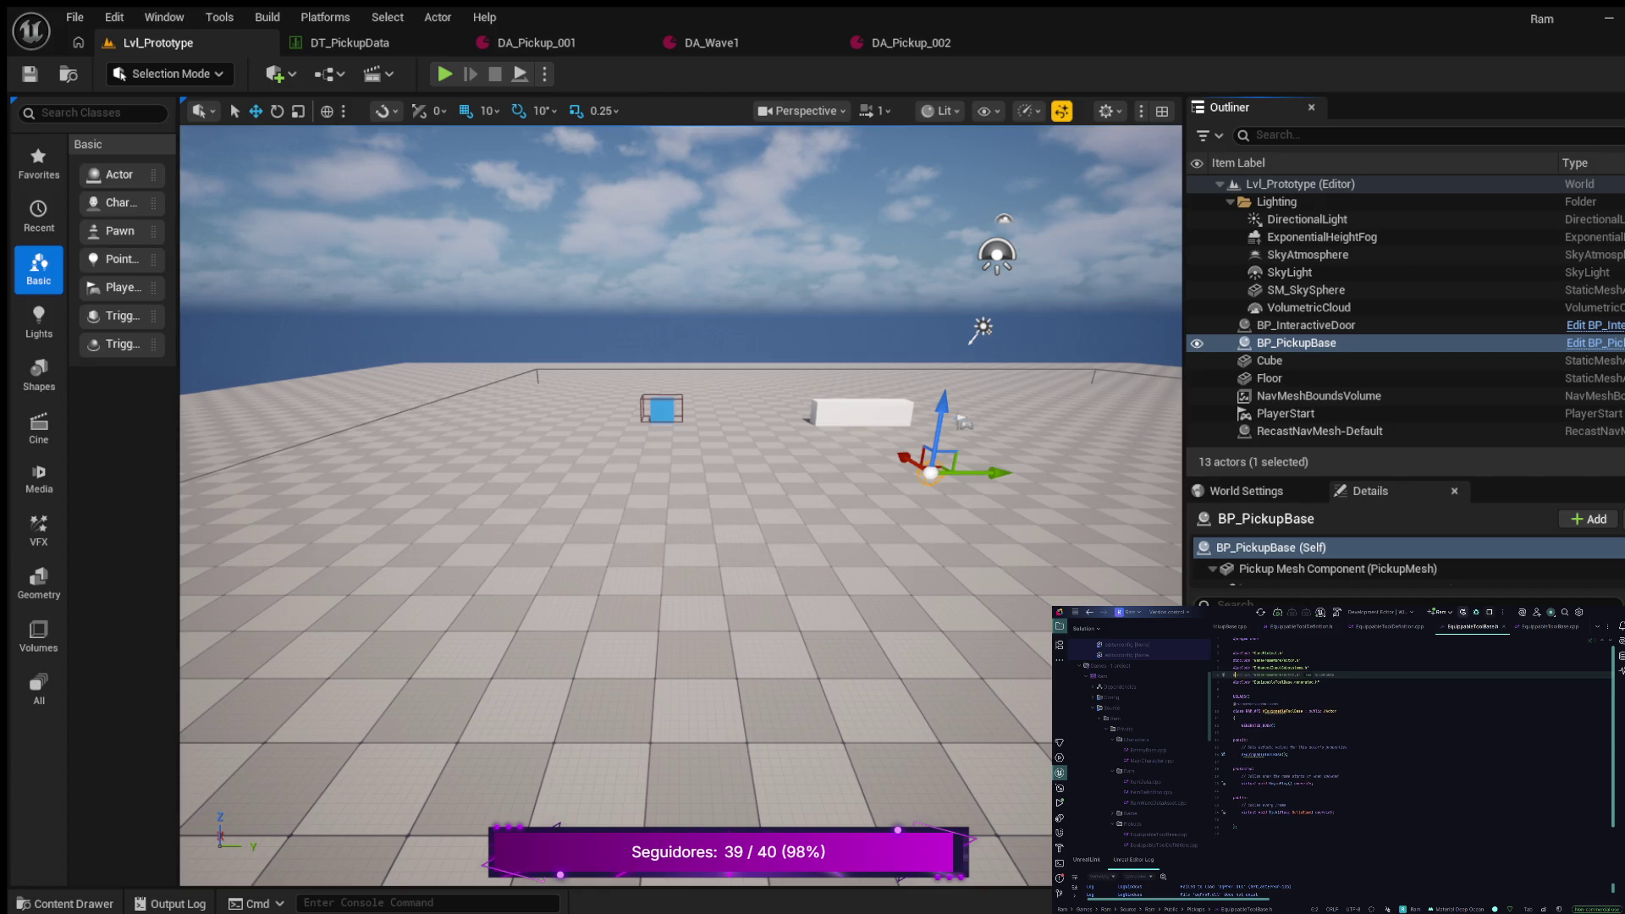
text(")
text(nent.h)
key(Return)
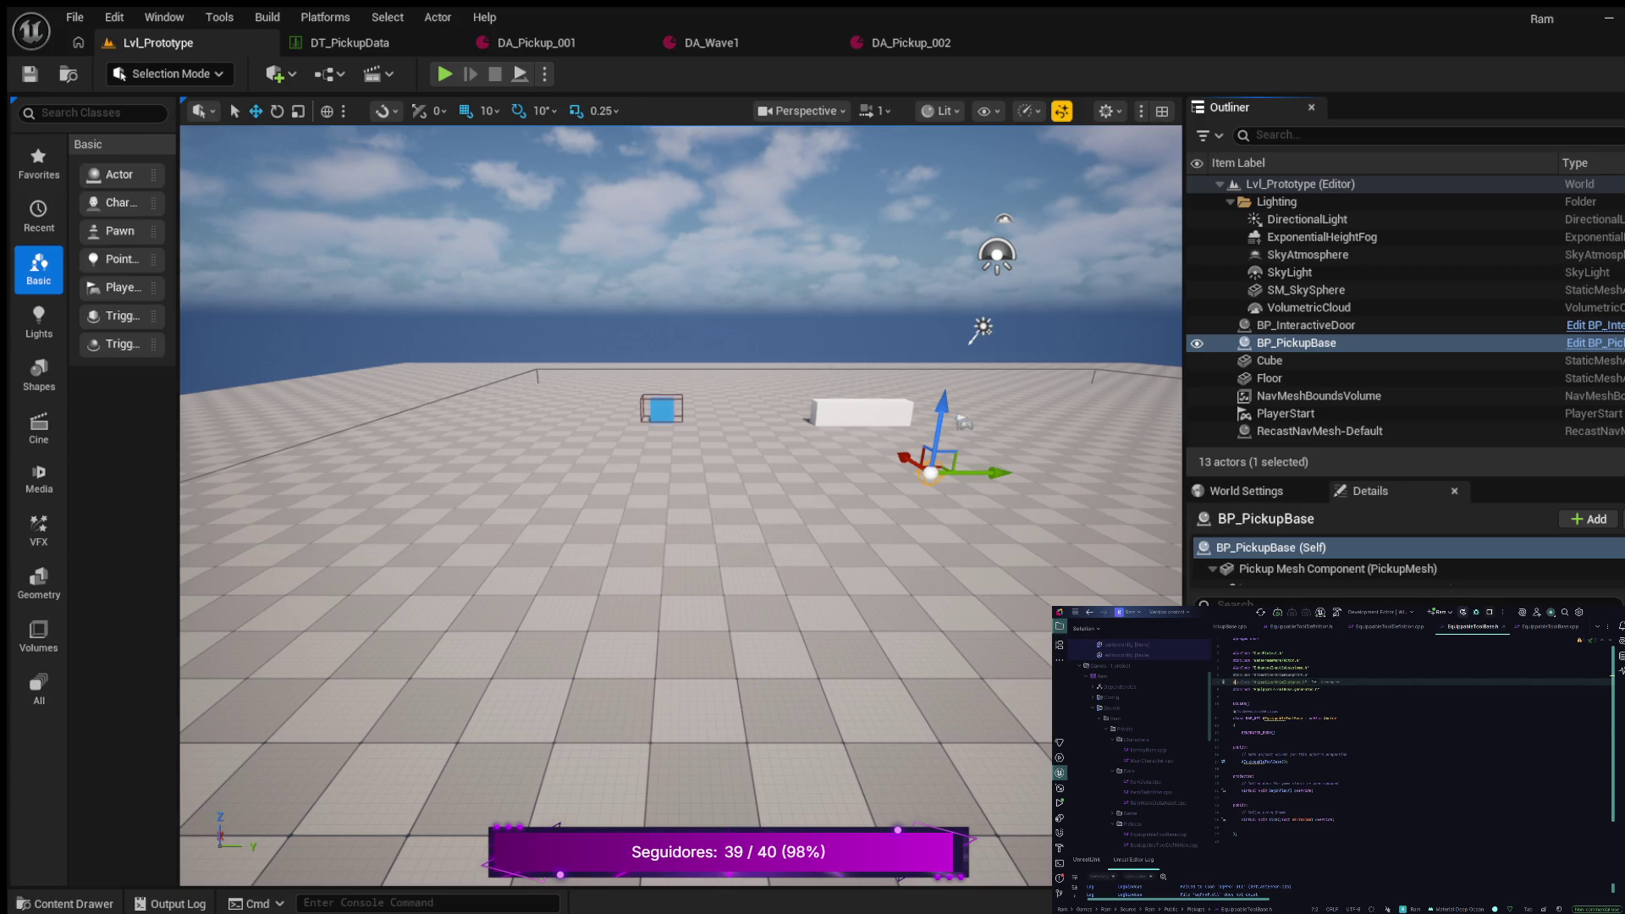
key(Escape)
text(onent)
key(Return)
Forward-declare MainCharacter, UInputAction and one more class below the includes
key(Down)
key(Down)
key(Return)
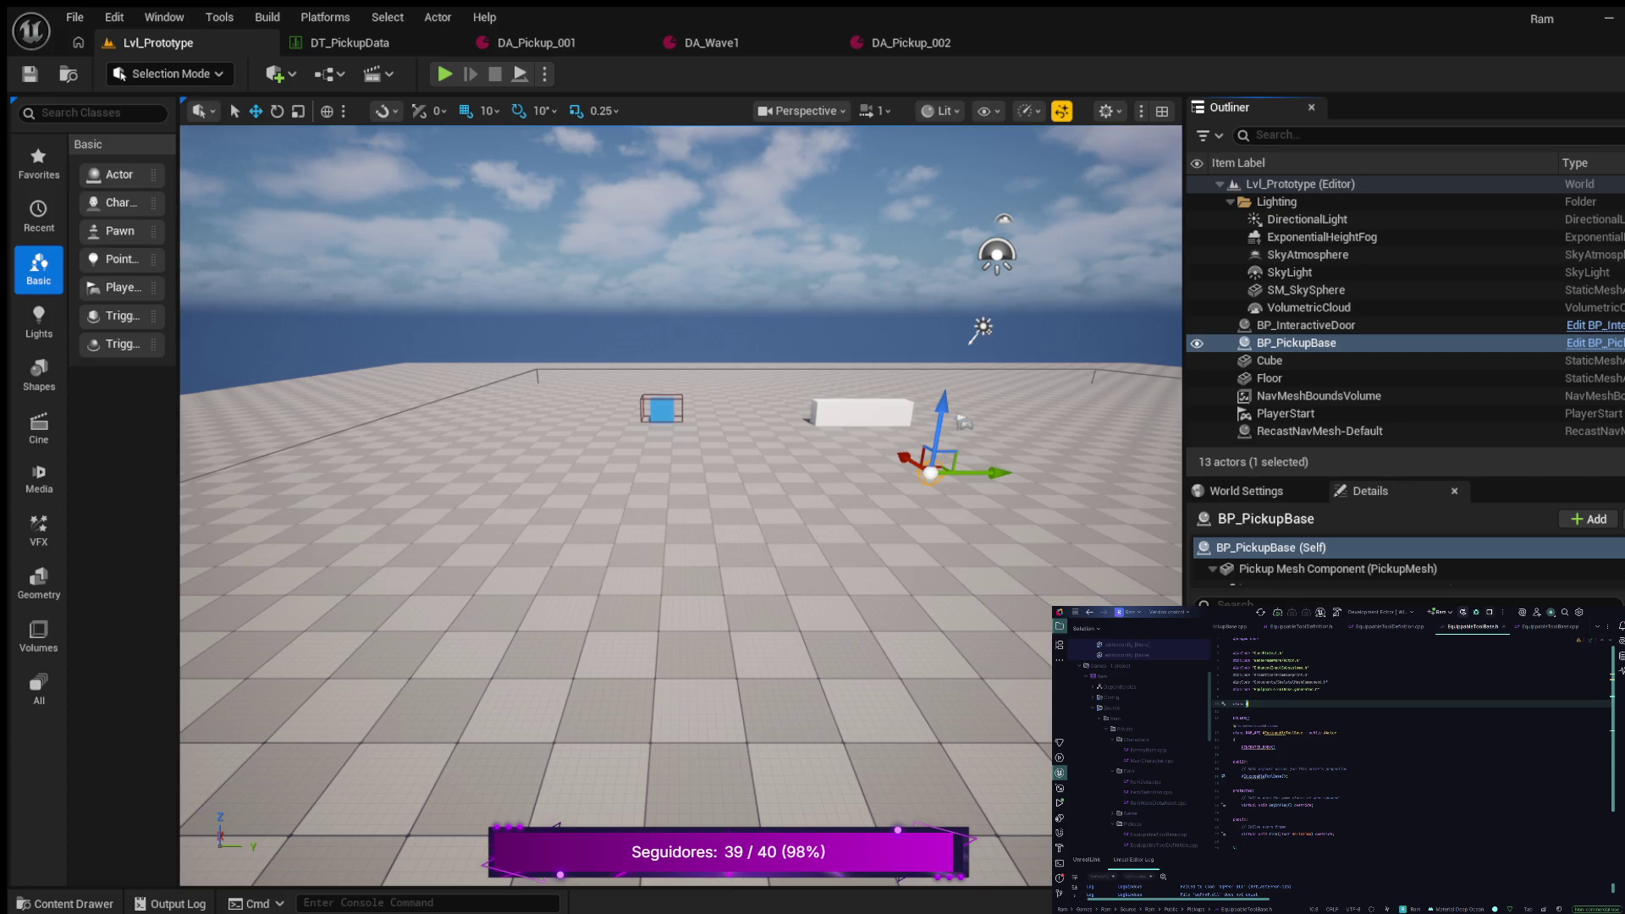
text(MainCharacter)
text(;)
key(Return)
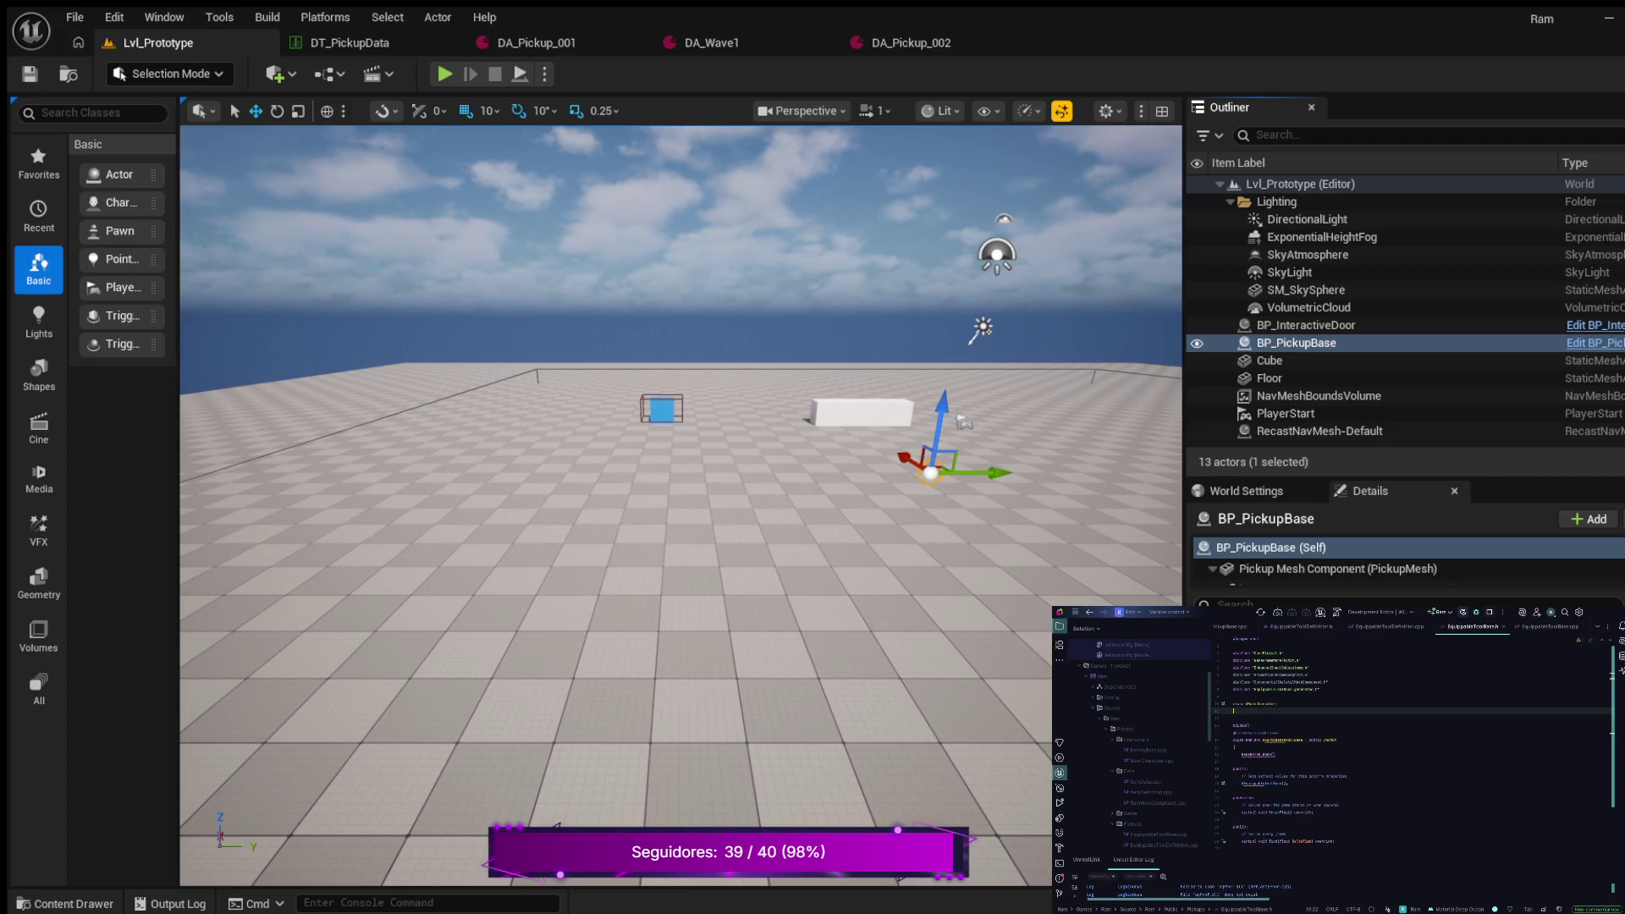
text(U)
text(InputAct)
key(Tab)
text(;)
key(Return)
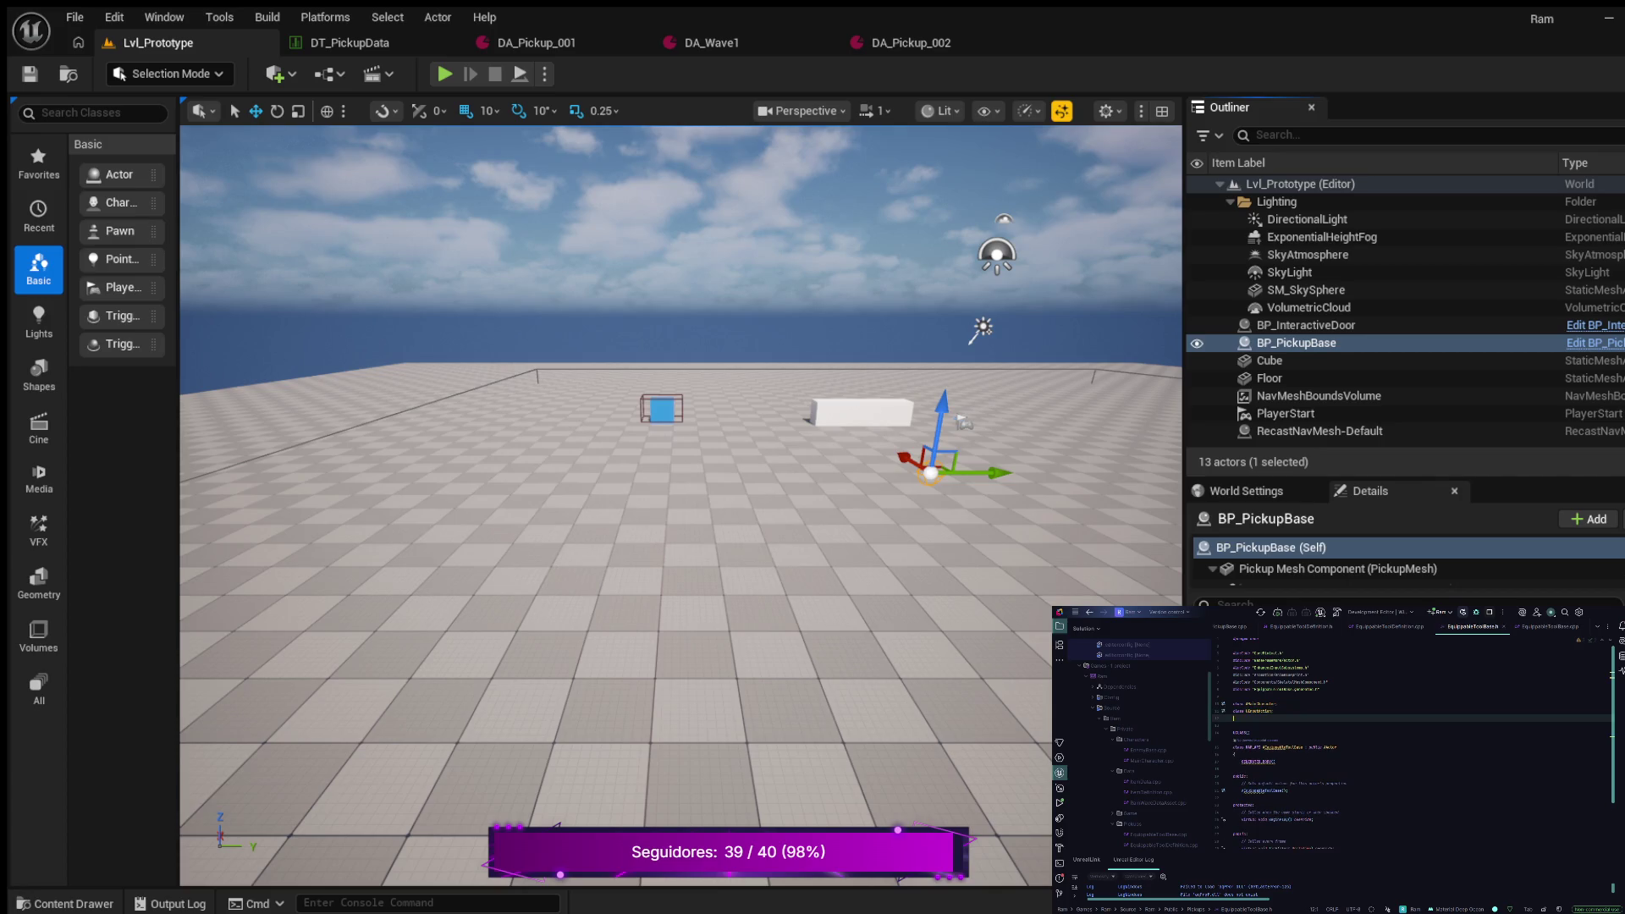
text(lass )
text(np)
key(Return)
Autocomplete the declaration line two rows down and move to the empty line below Tick
click(1249, 733)
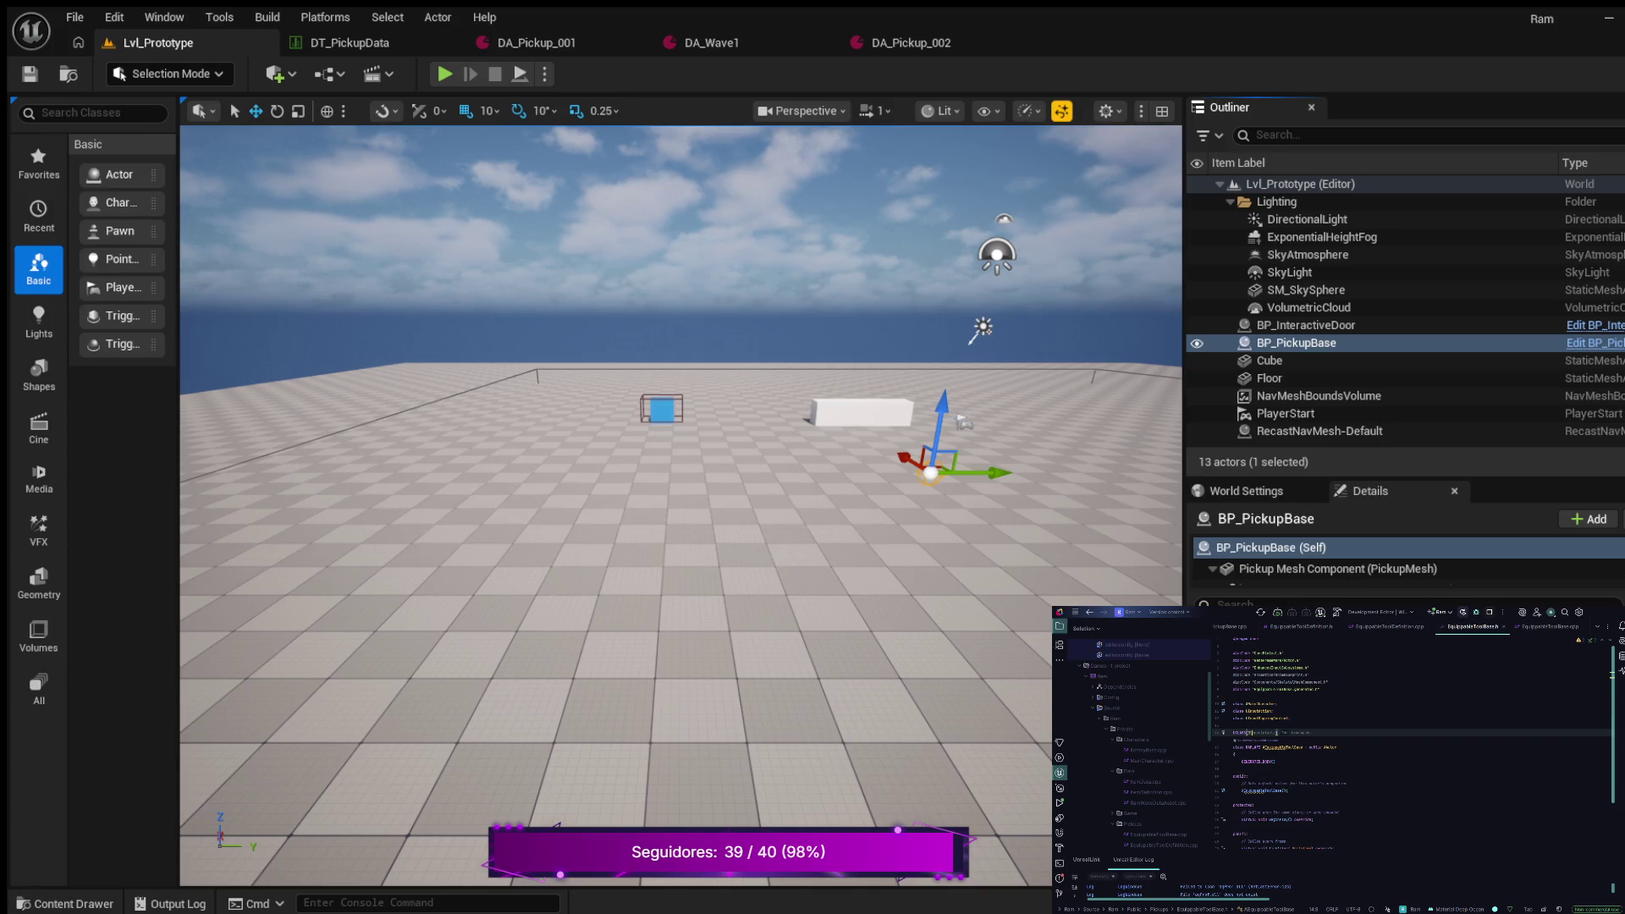
key(Tab)
key(Down)
key(Down)
key(Down)
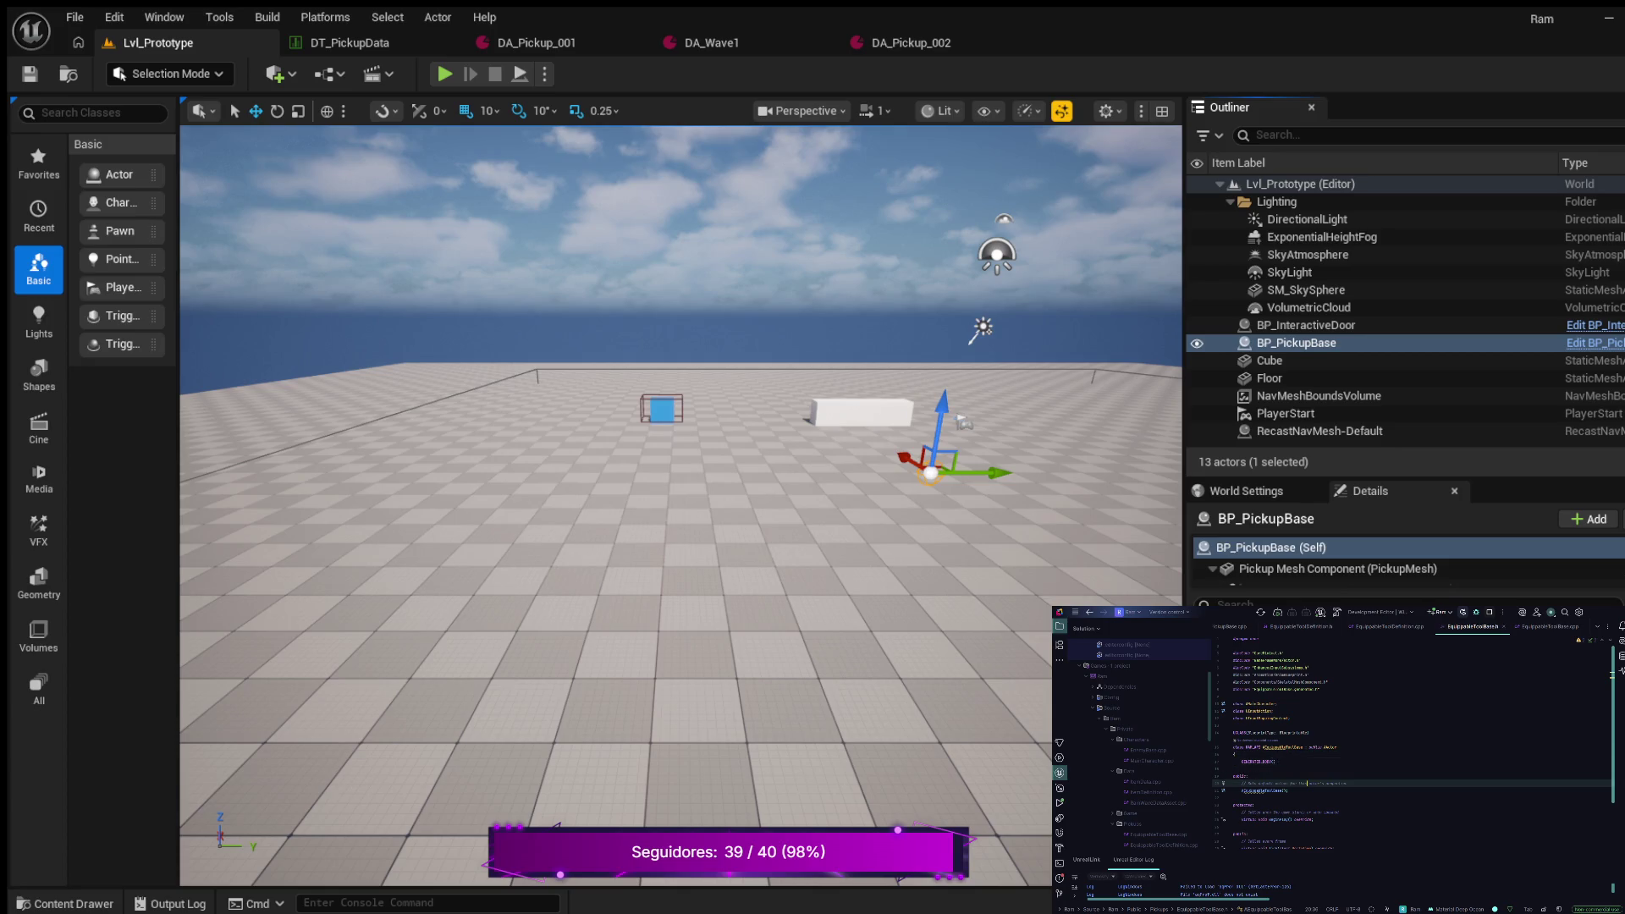
key(Down)
key(Down)
key(Down)
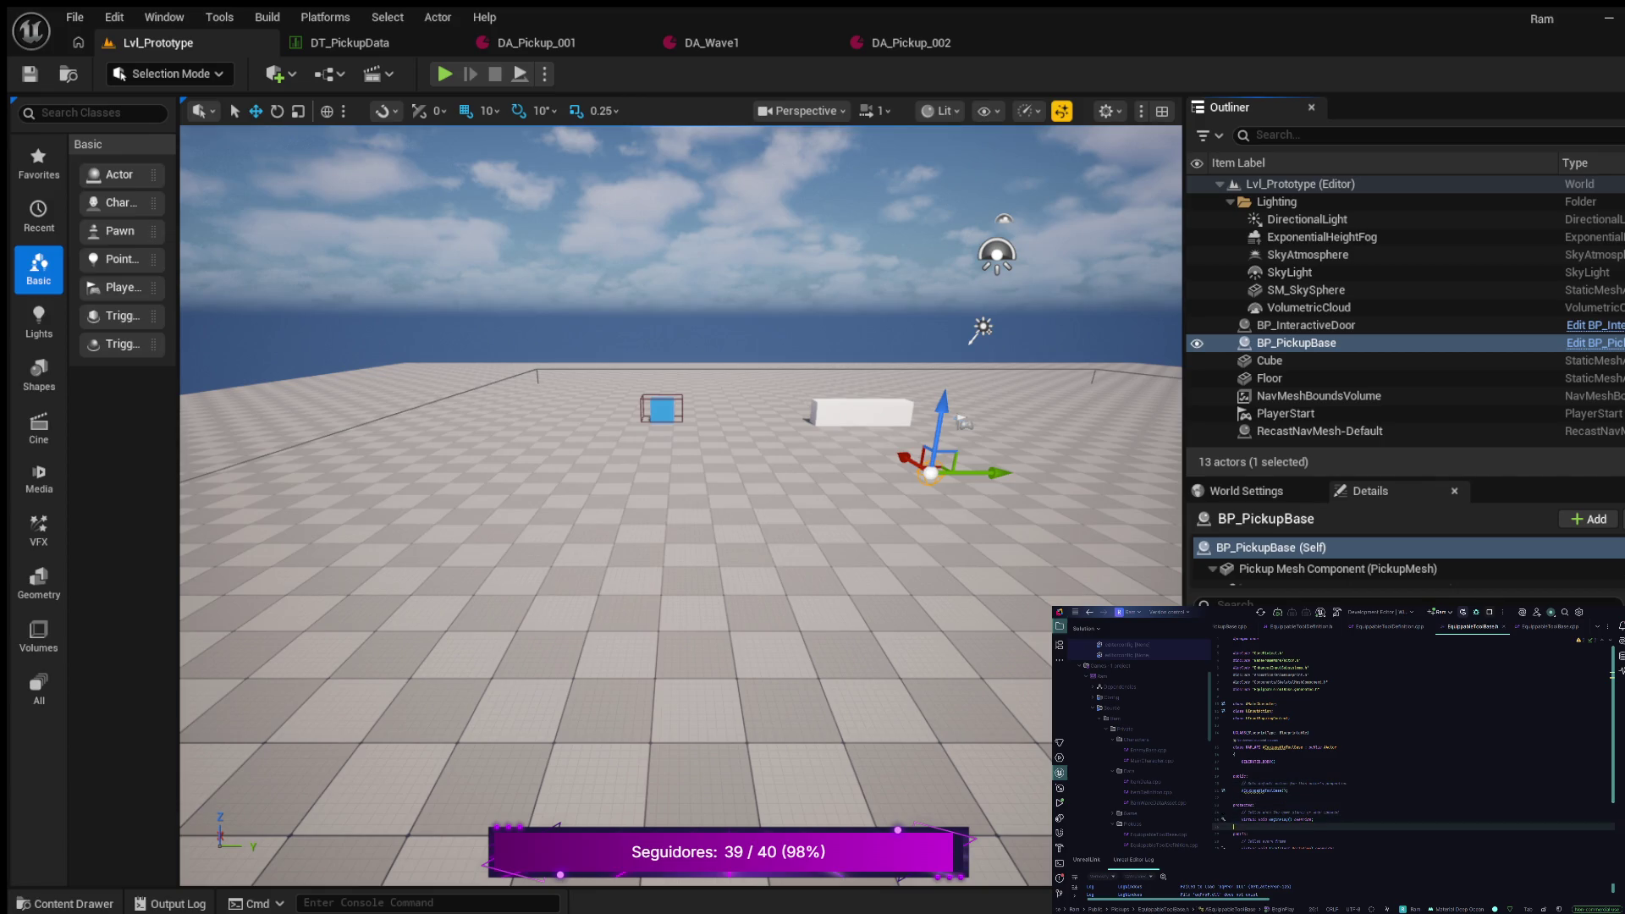
key(Down)
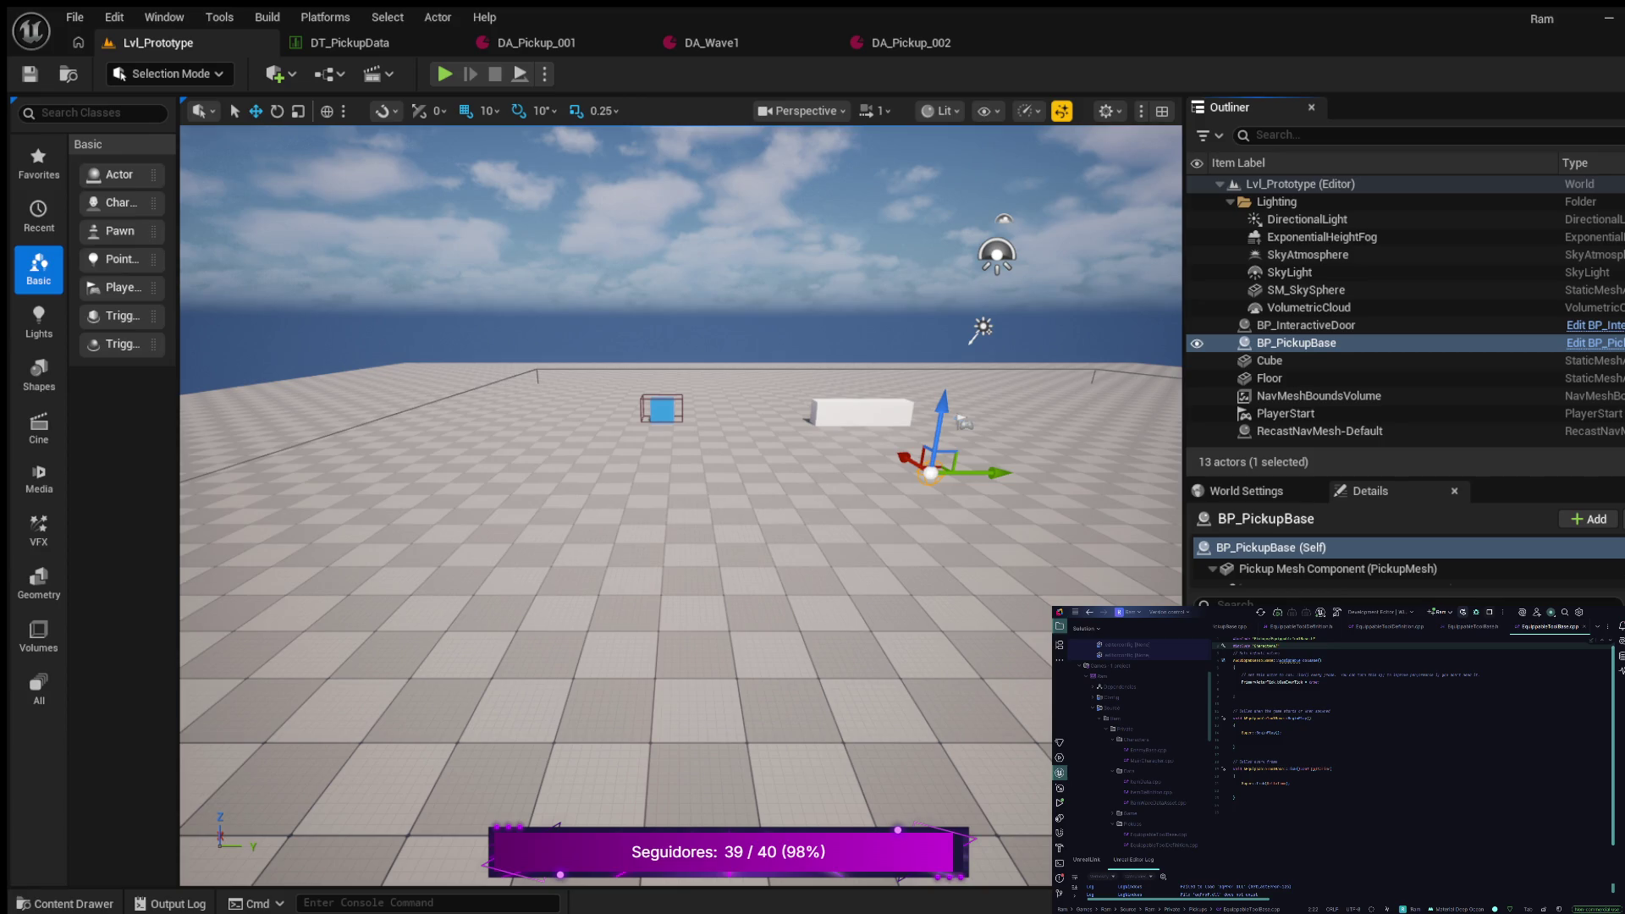
Include MainCharacter.h and a Definition.h header, and delete the 'Sets default values' comment
key(Return)
key(Return)
key(Return)
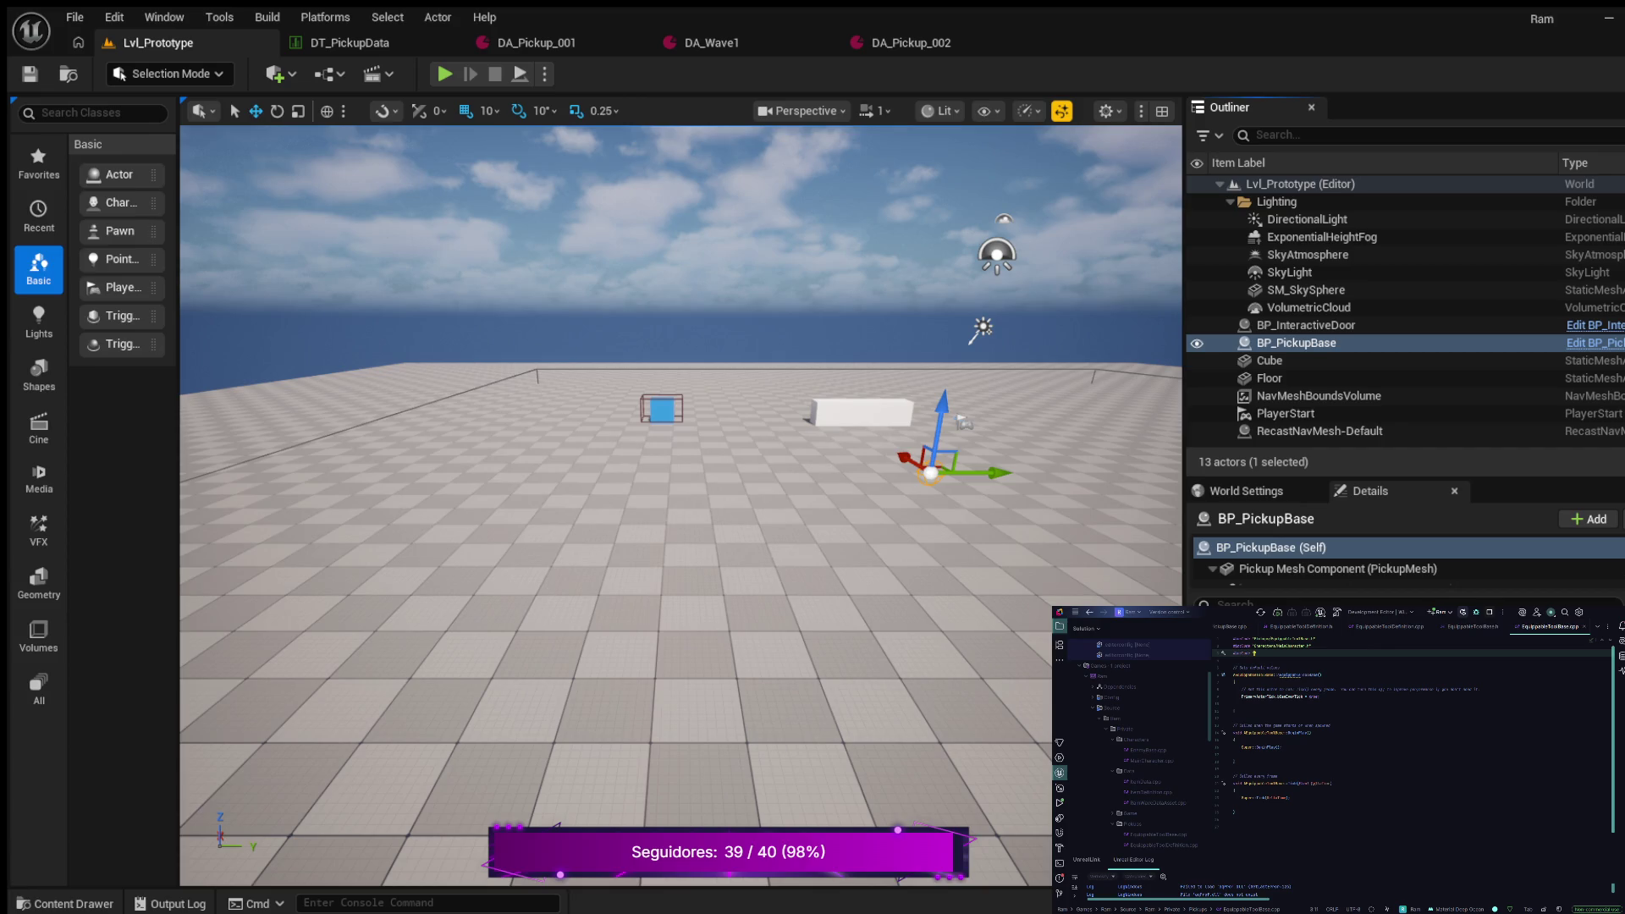
text(Definition.h)
key(Down)
key(Down)
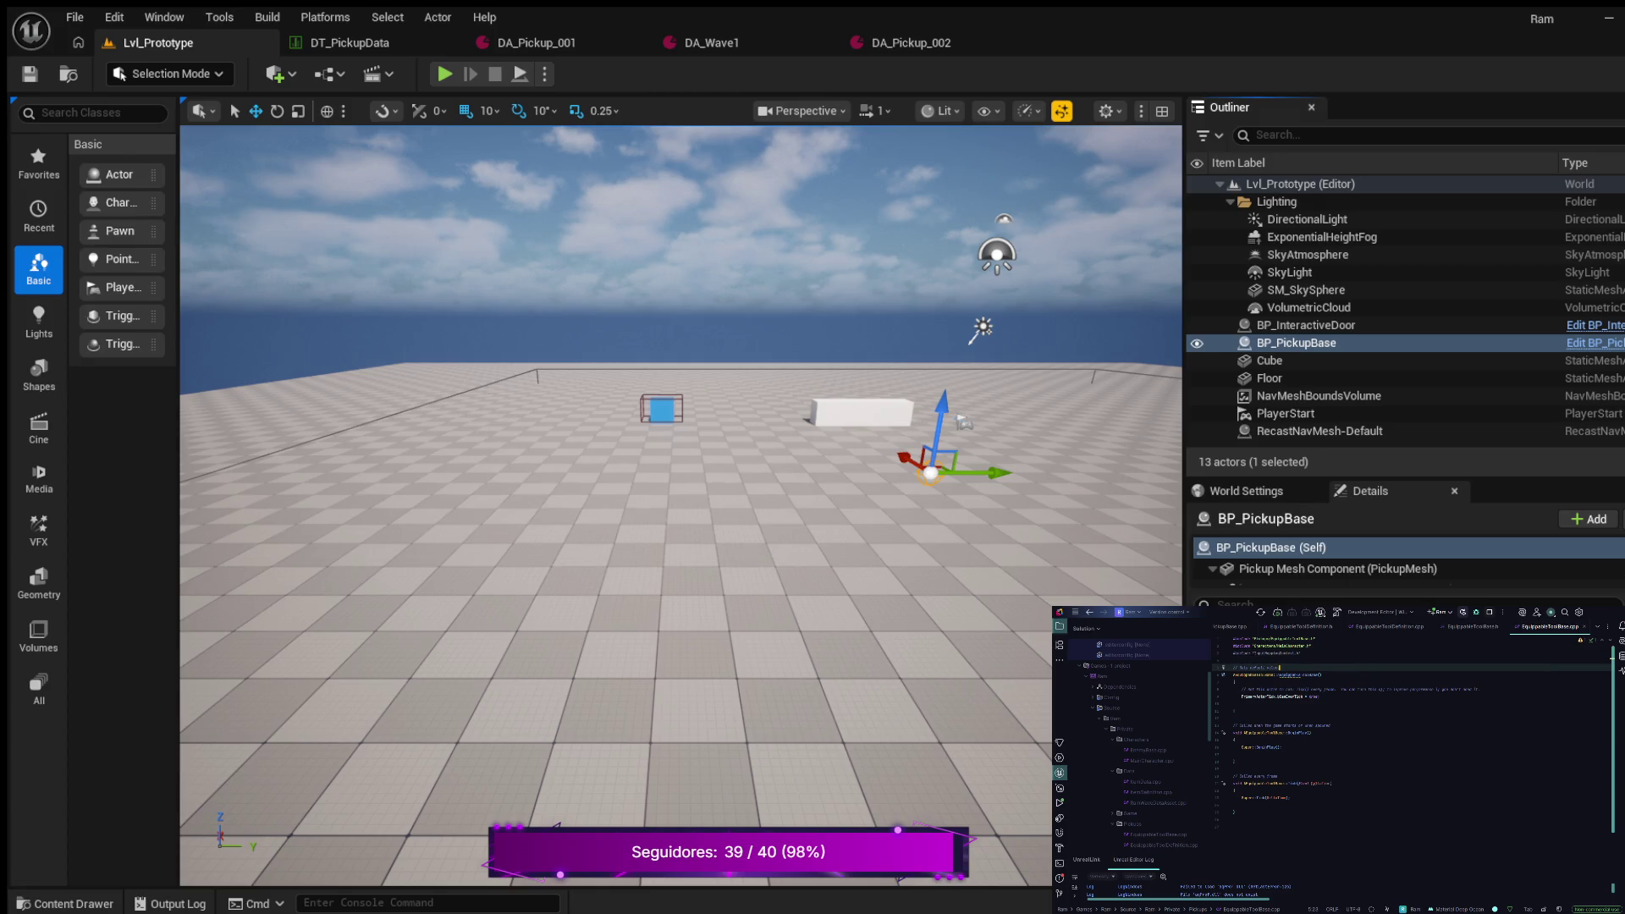
key(ctrl+y)
key(Up)
key(Down)
key(Down)
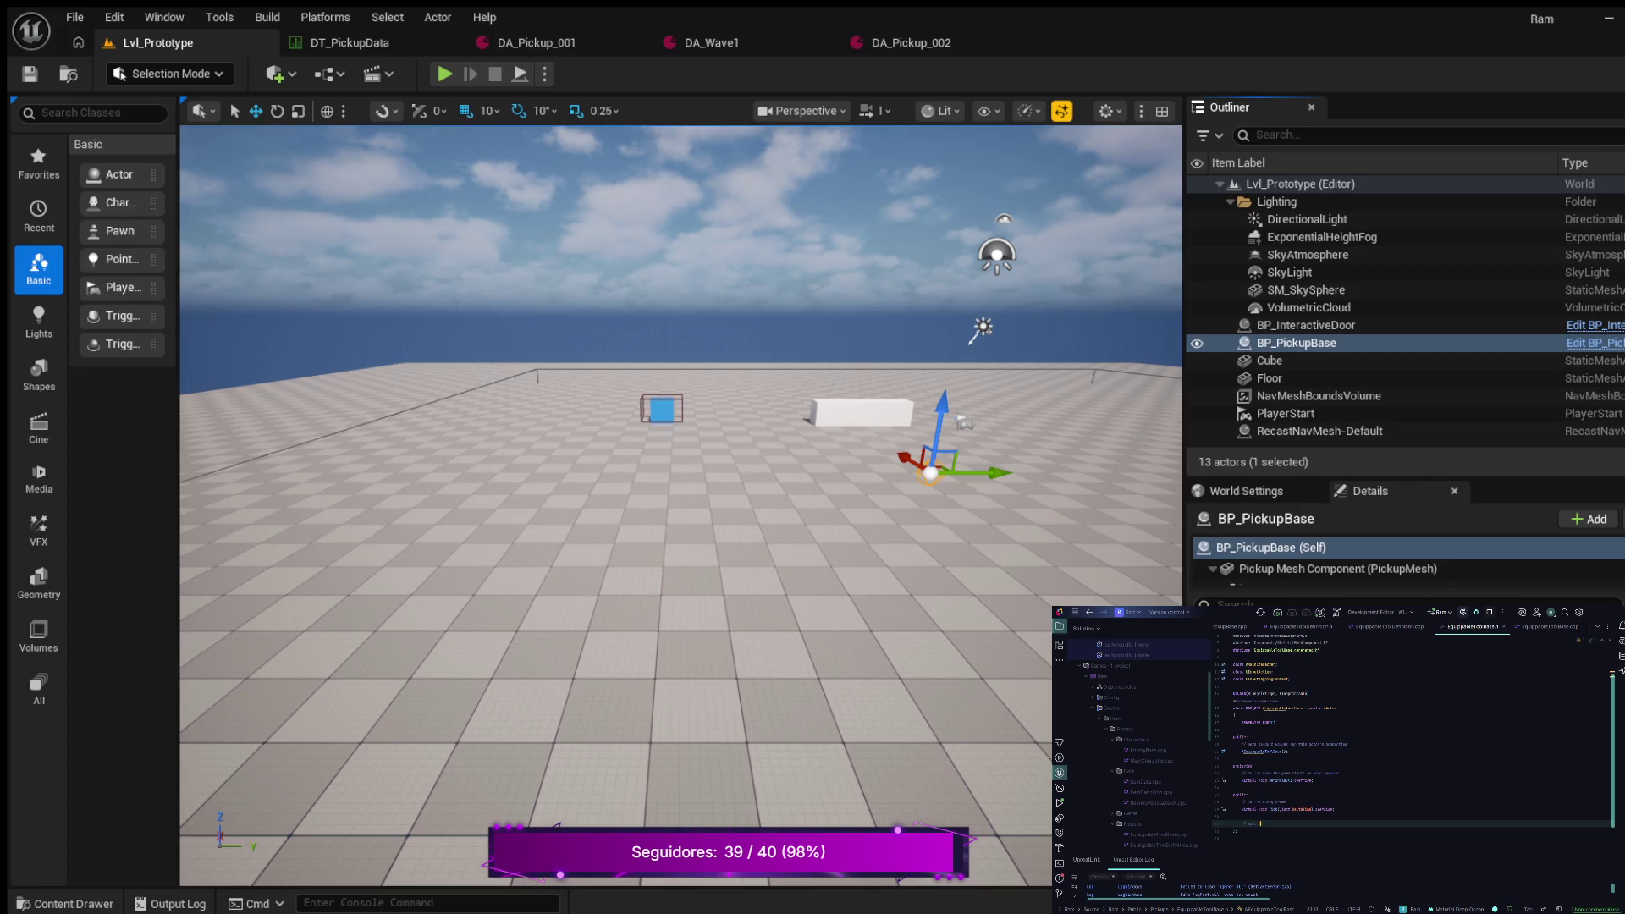
Declare an EditAnywhere UPROPERTY mesh component member under the mesh comment and select OwningCharacter
key(Return)
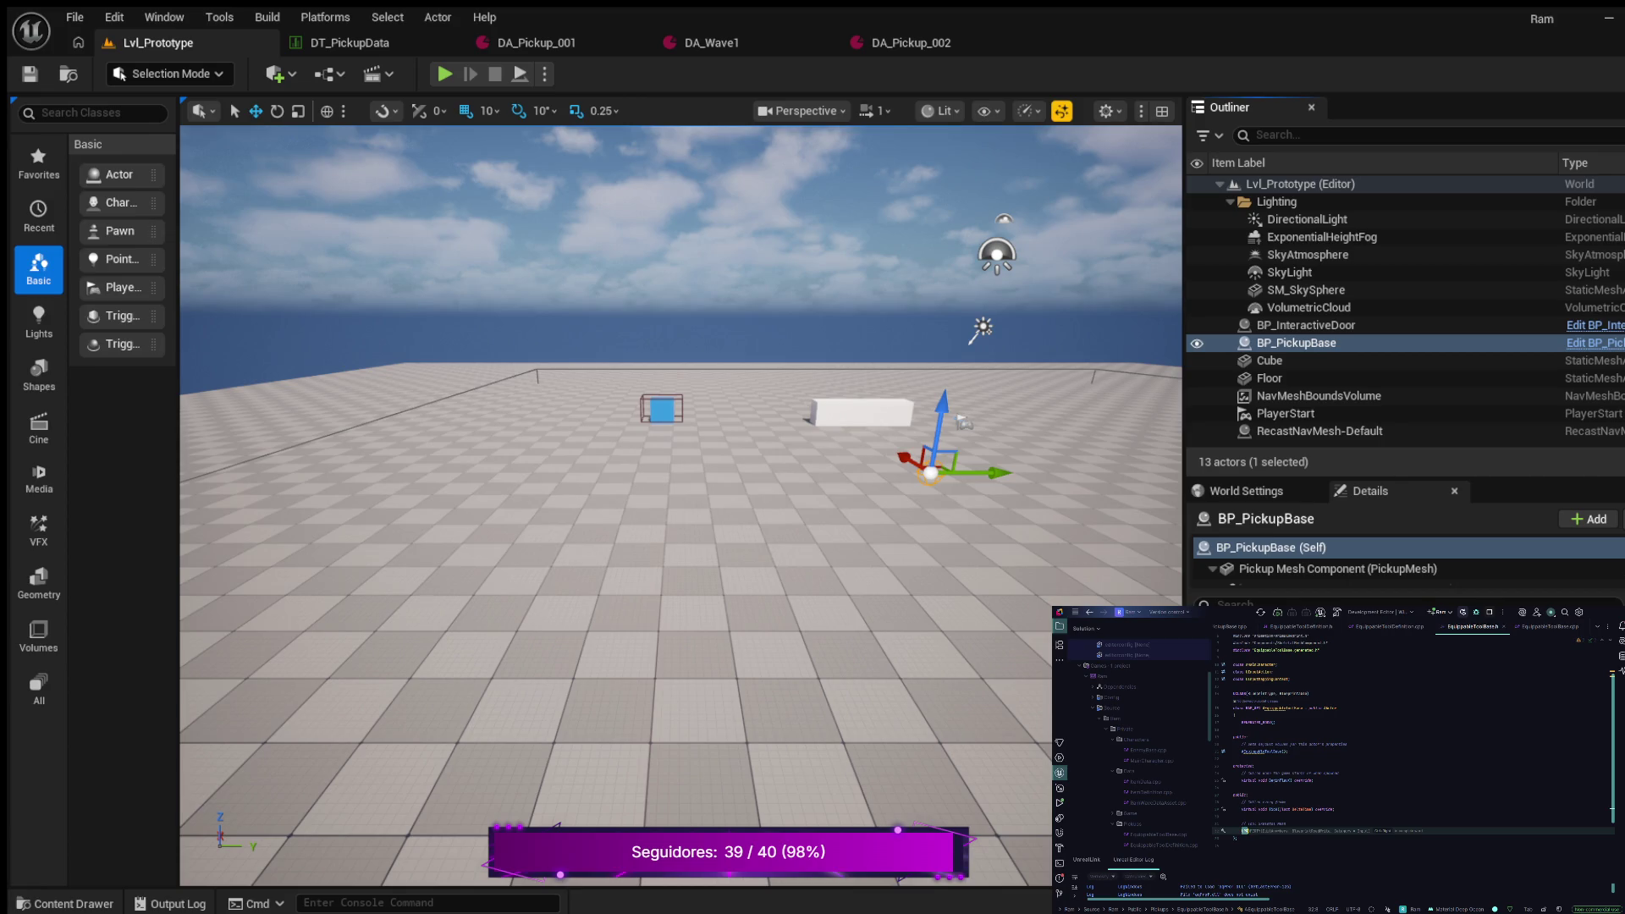
key(Return)
text(()
text(EditAnywh)
key(Return)
text(UPR)
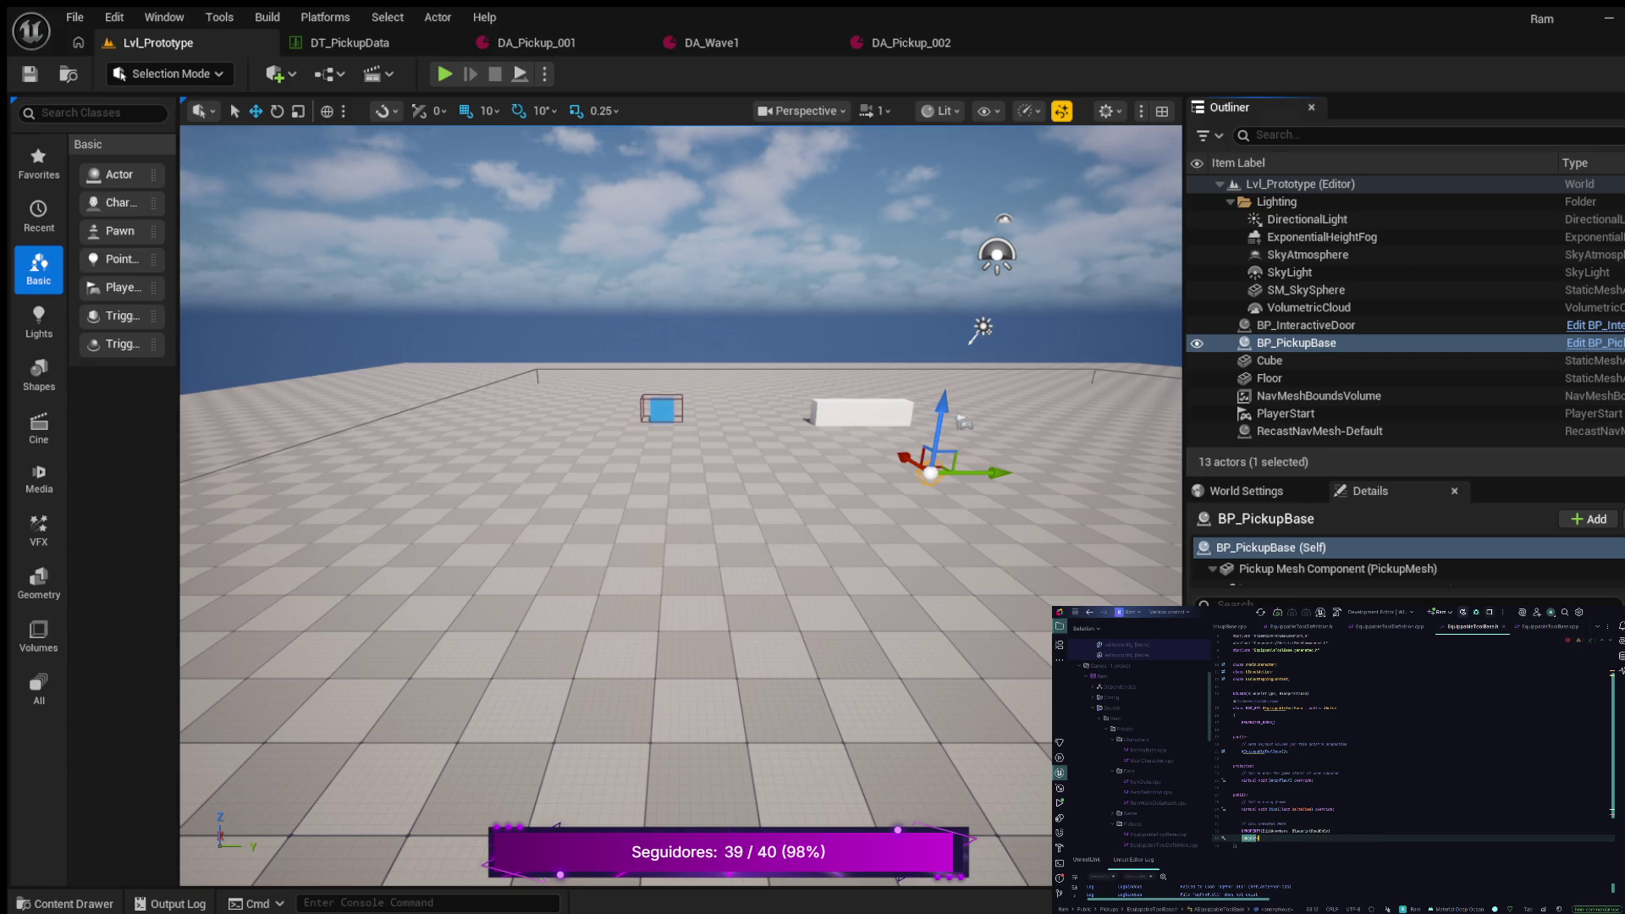
text(template)
text(<ss)
text(A)
text(e)
key(Return)
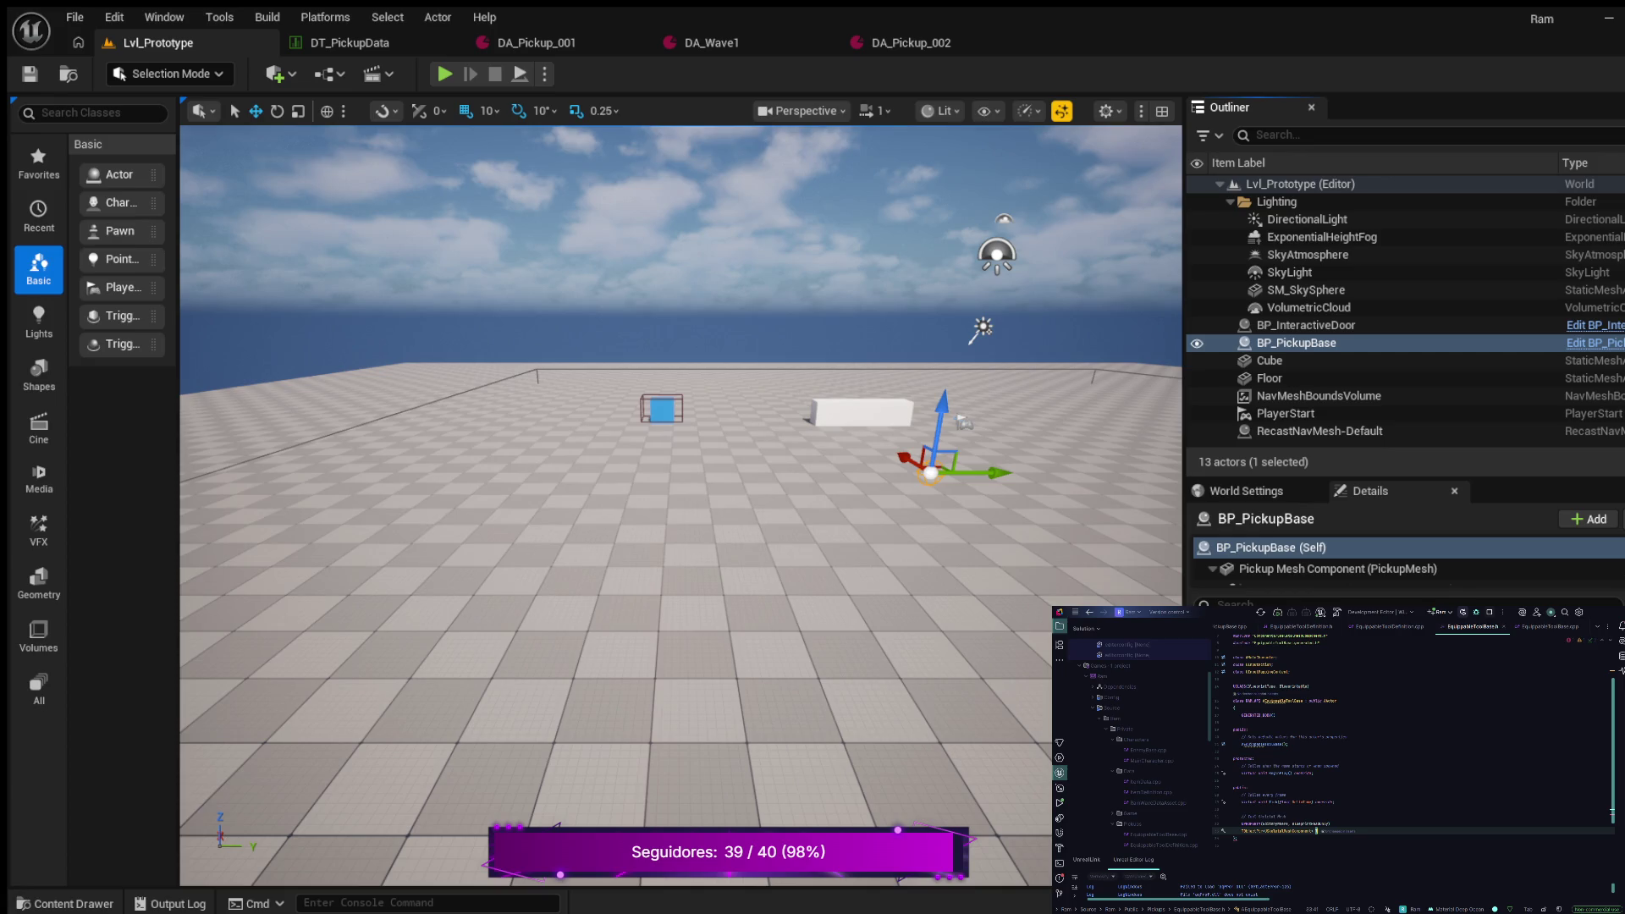
text(olMesh)
text(;)
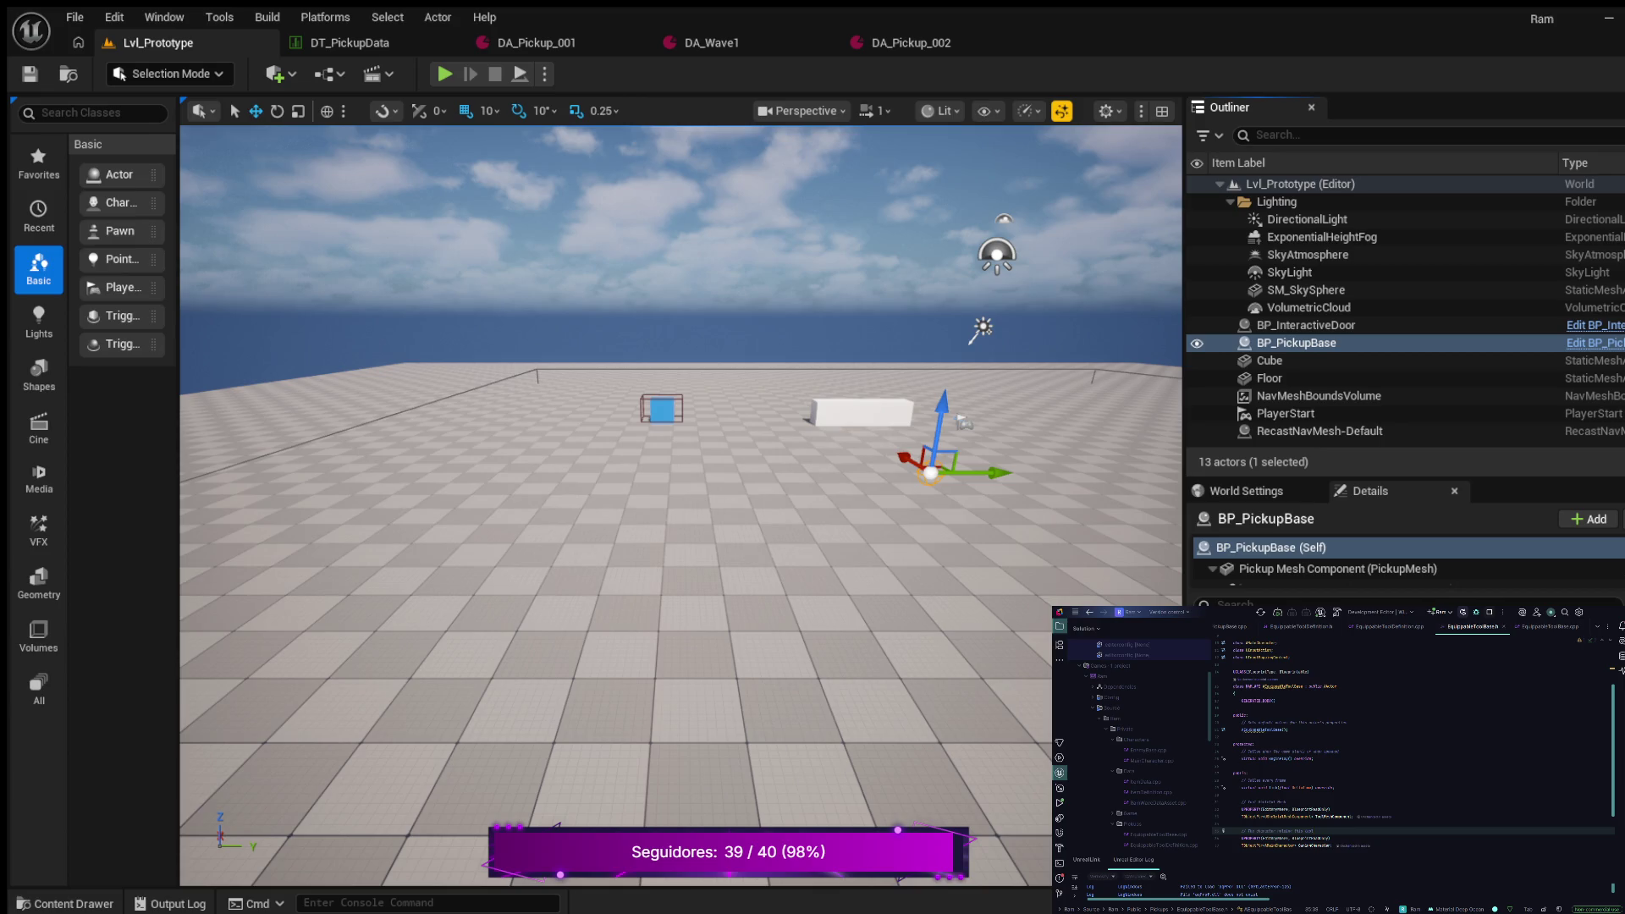
double_click(1315, 839)
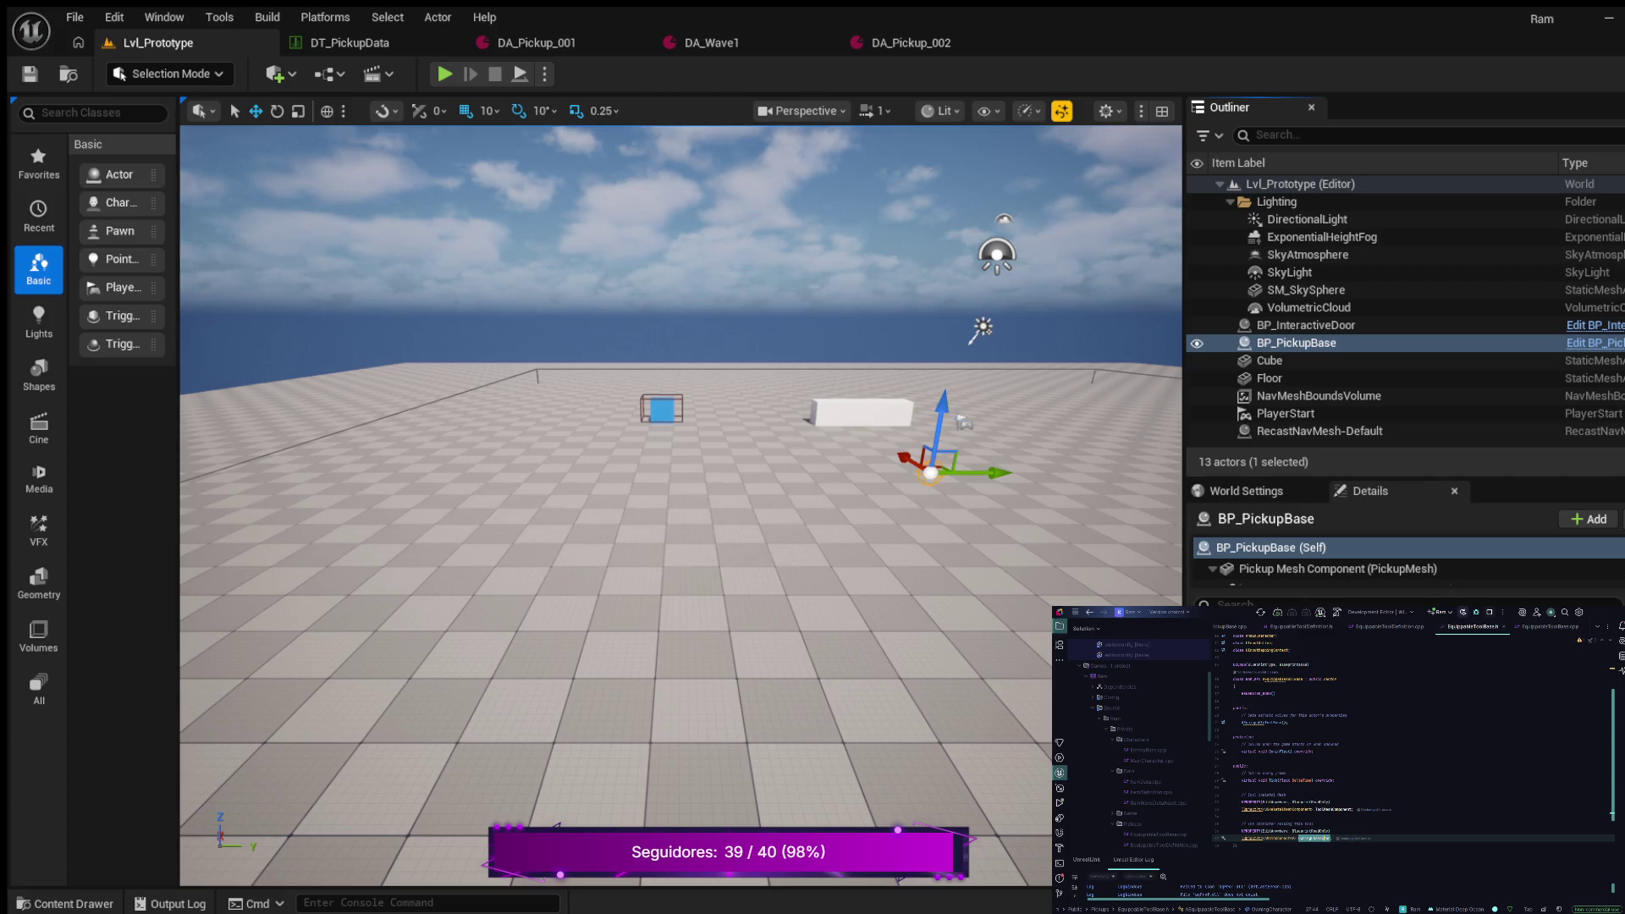
Add a UFUNCTION() virtual void Use() declaration below the OwningCharacter line
key(Return)
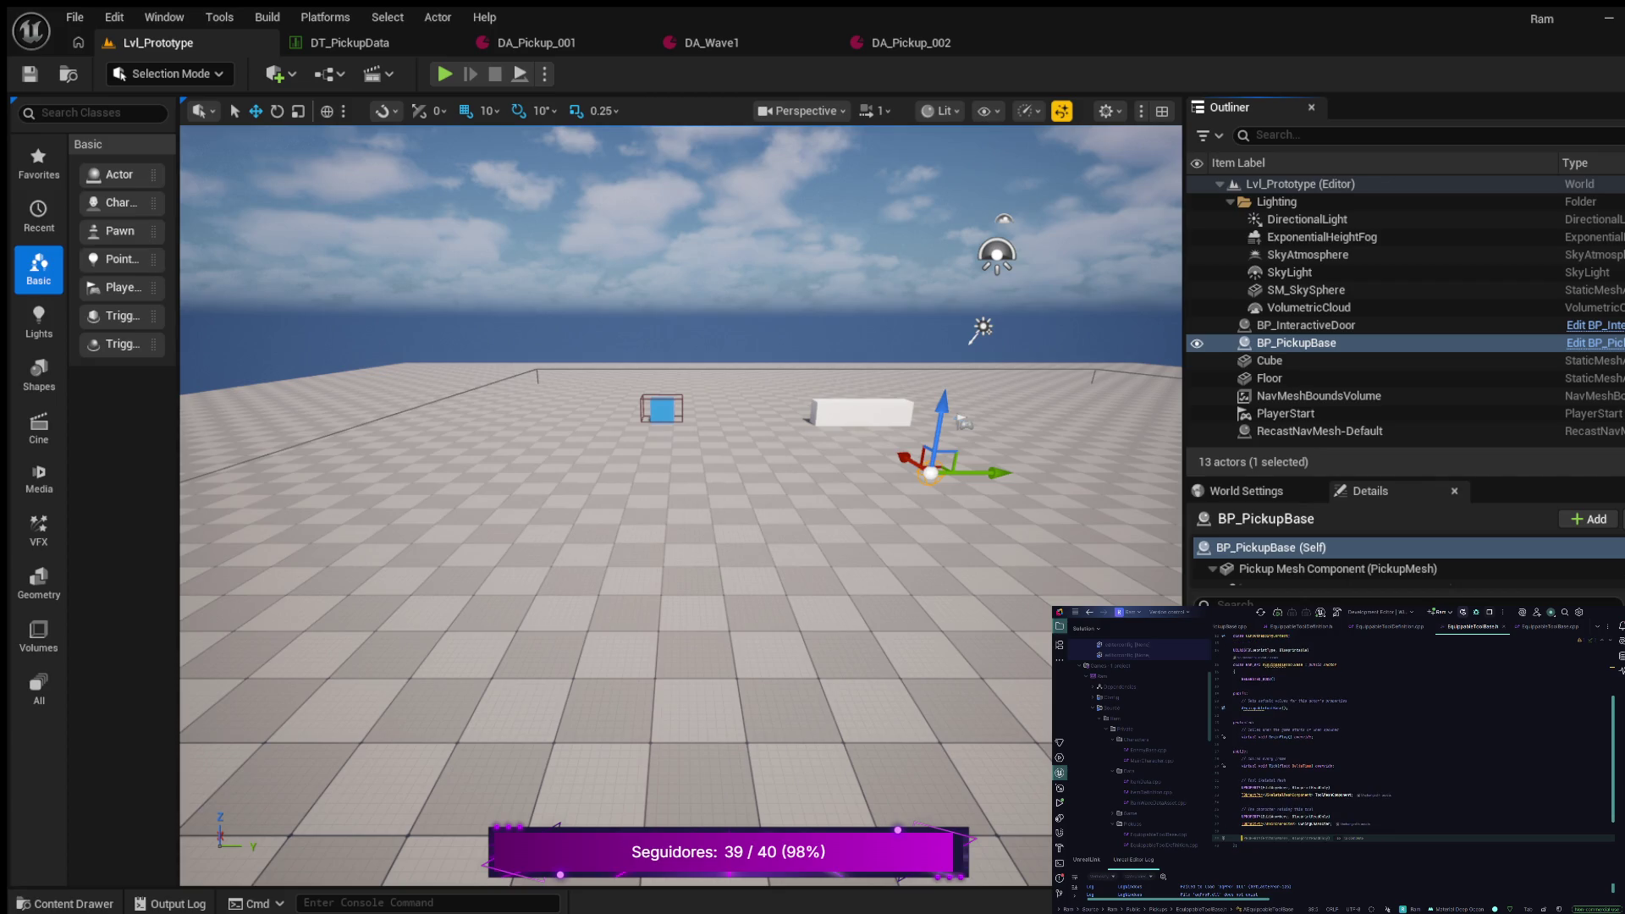
key(Escape)
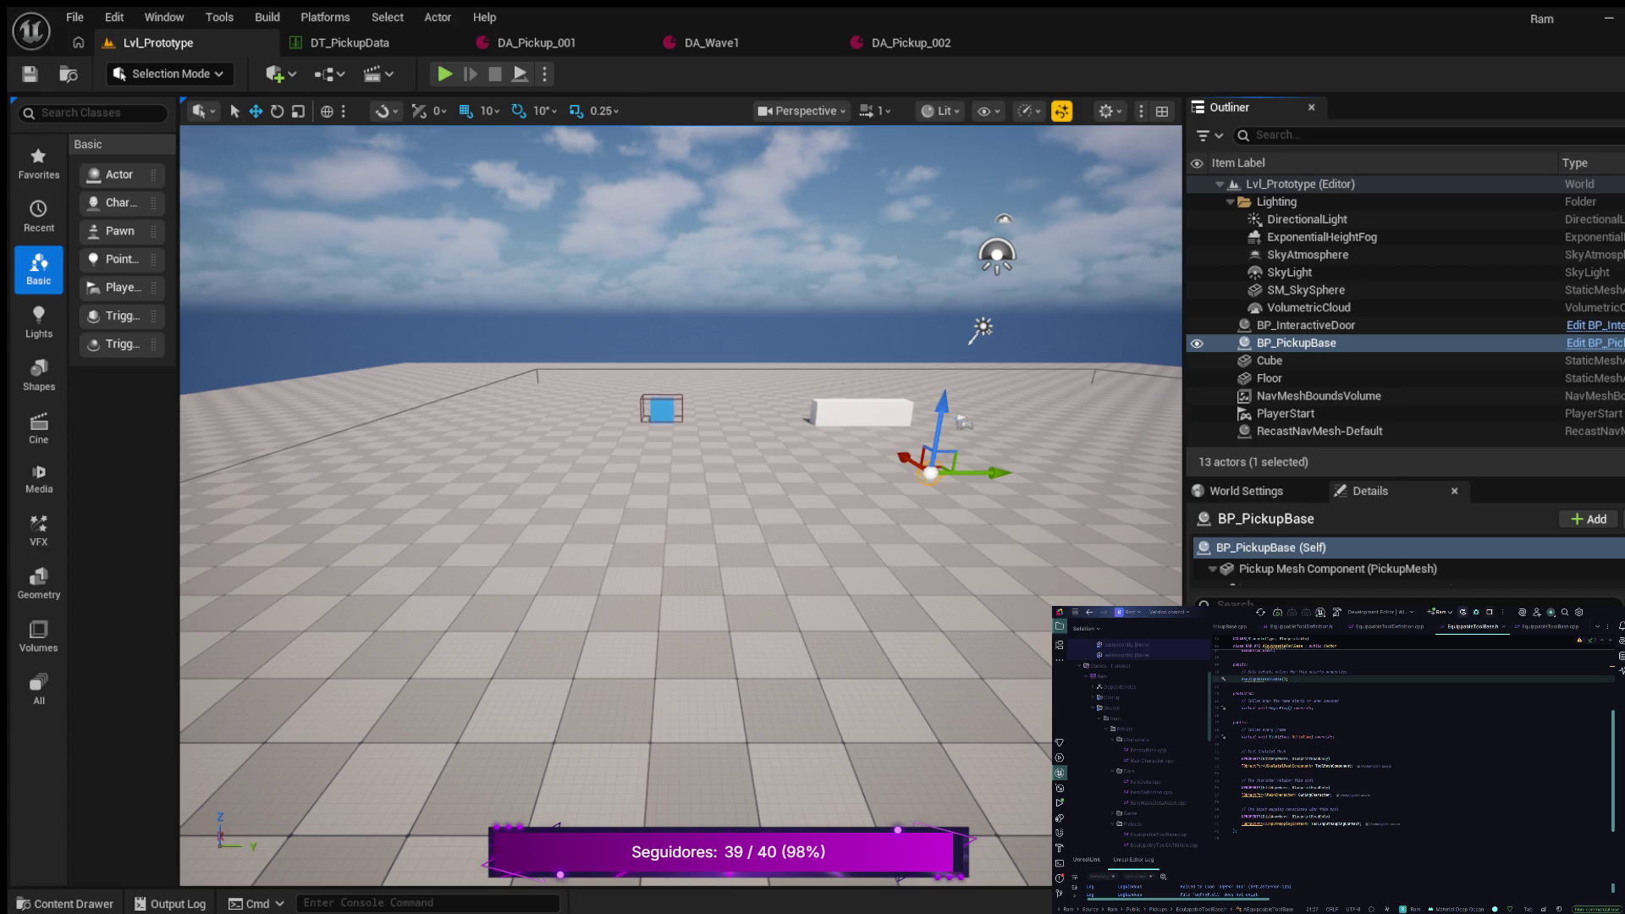
key(Return)
key(Return)
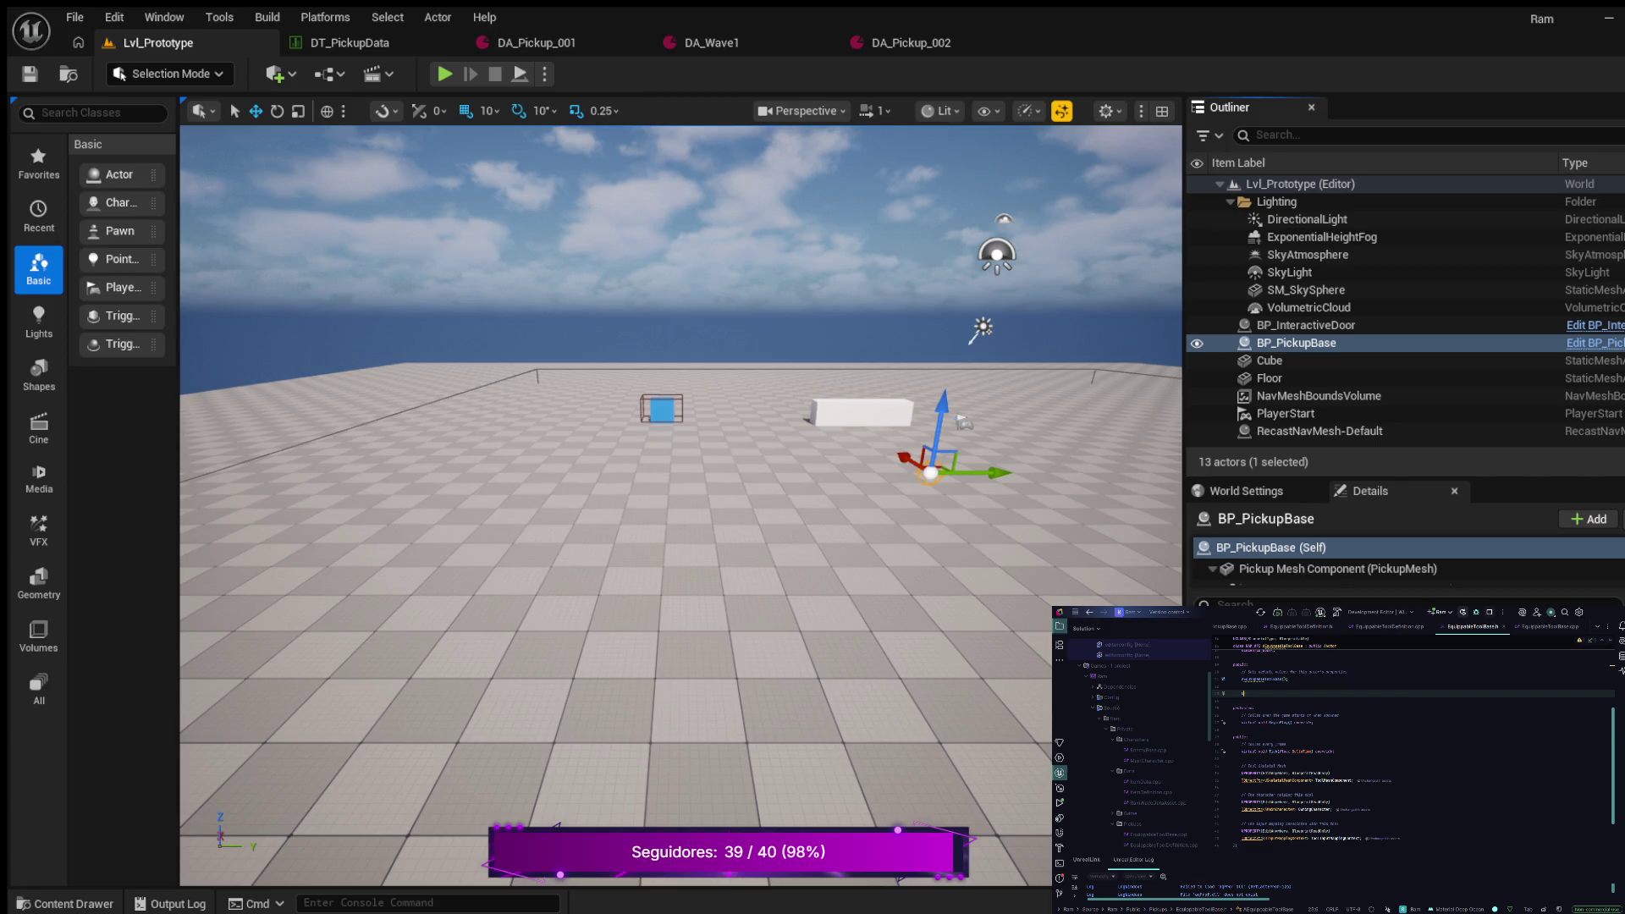
text(U)
key(Tab)
key(Return)
text(irtual )
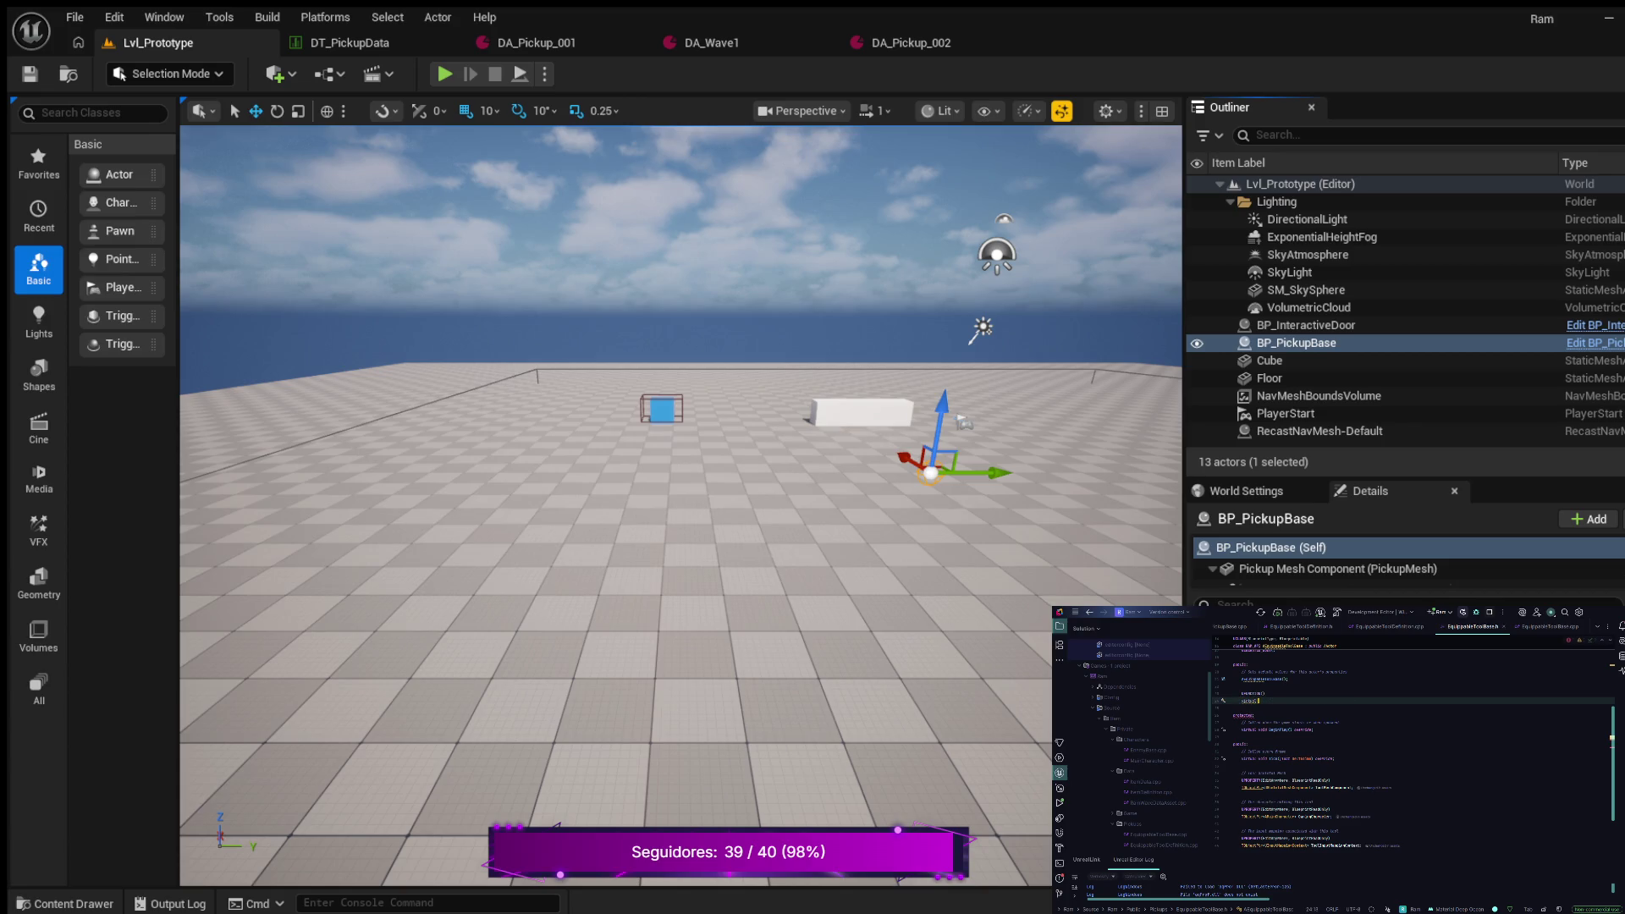
text(oid)
text( ())
Check the empty Use() definition in the source file, then open new lines below Use() in the header
key(alt+Return)
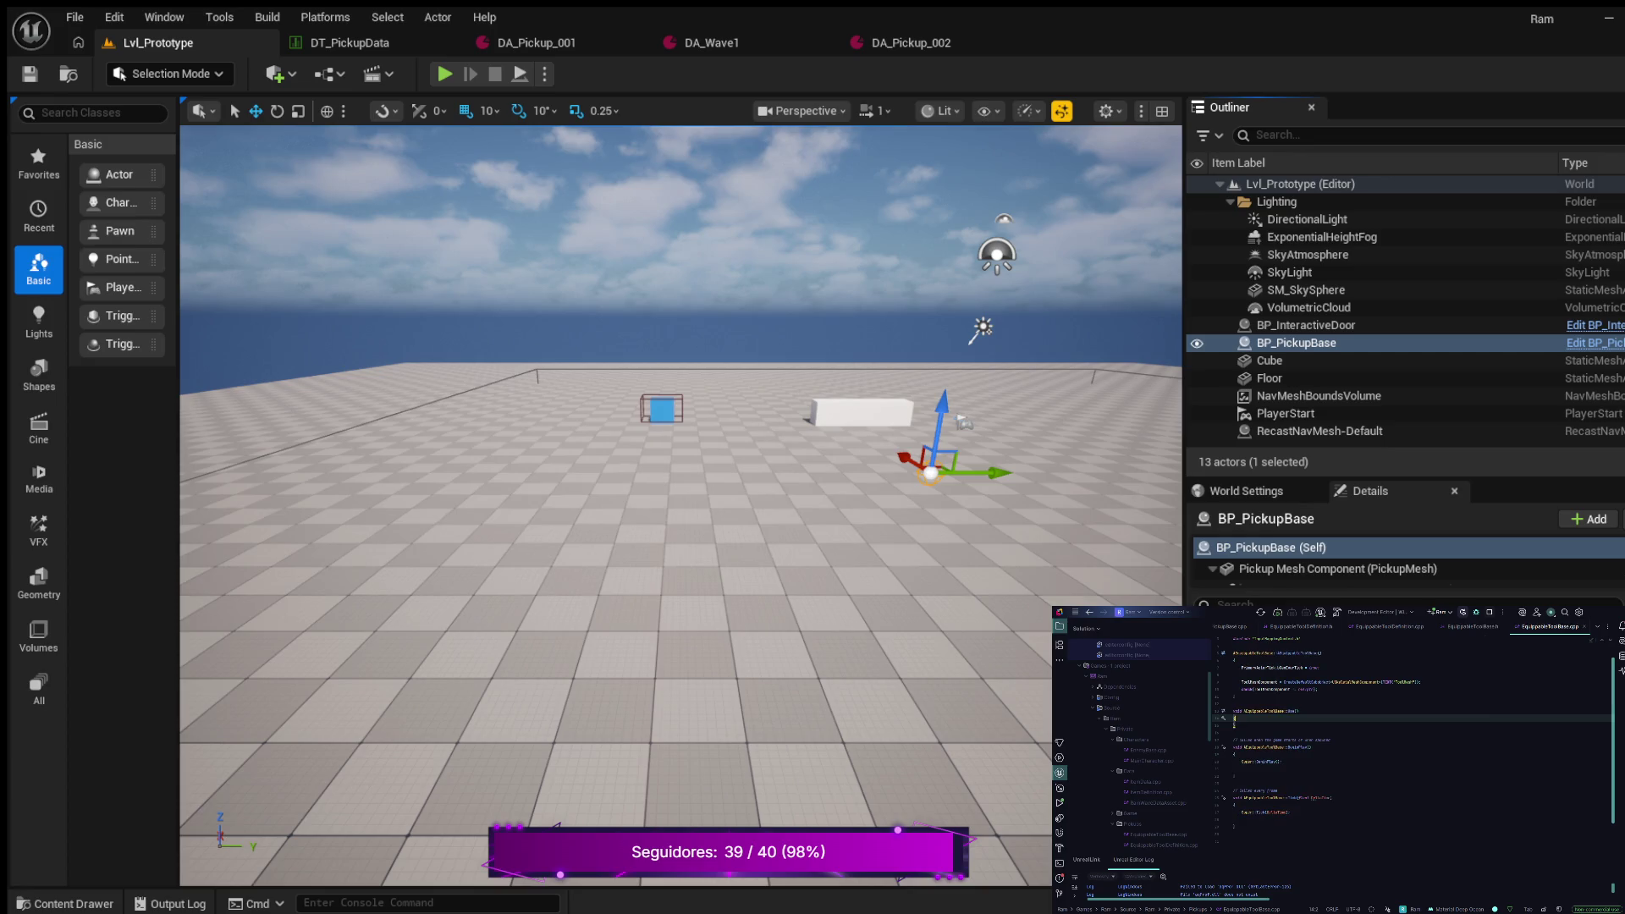
key(ctrl+Tab)
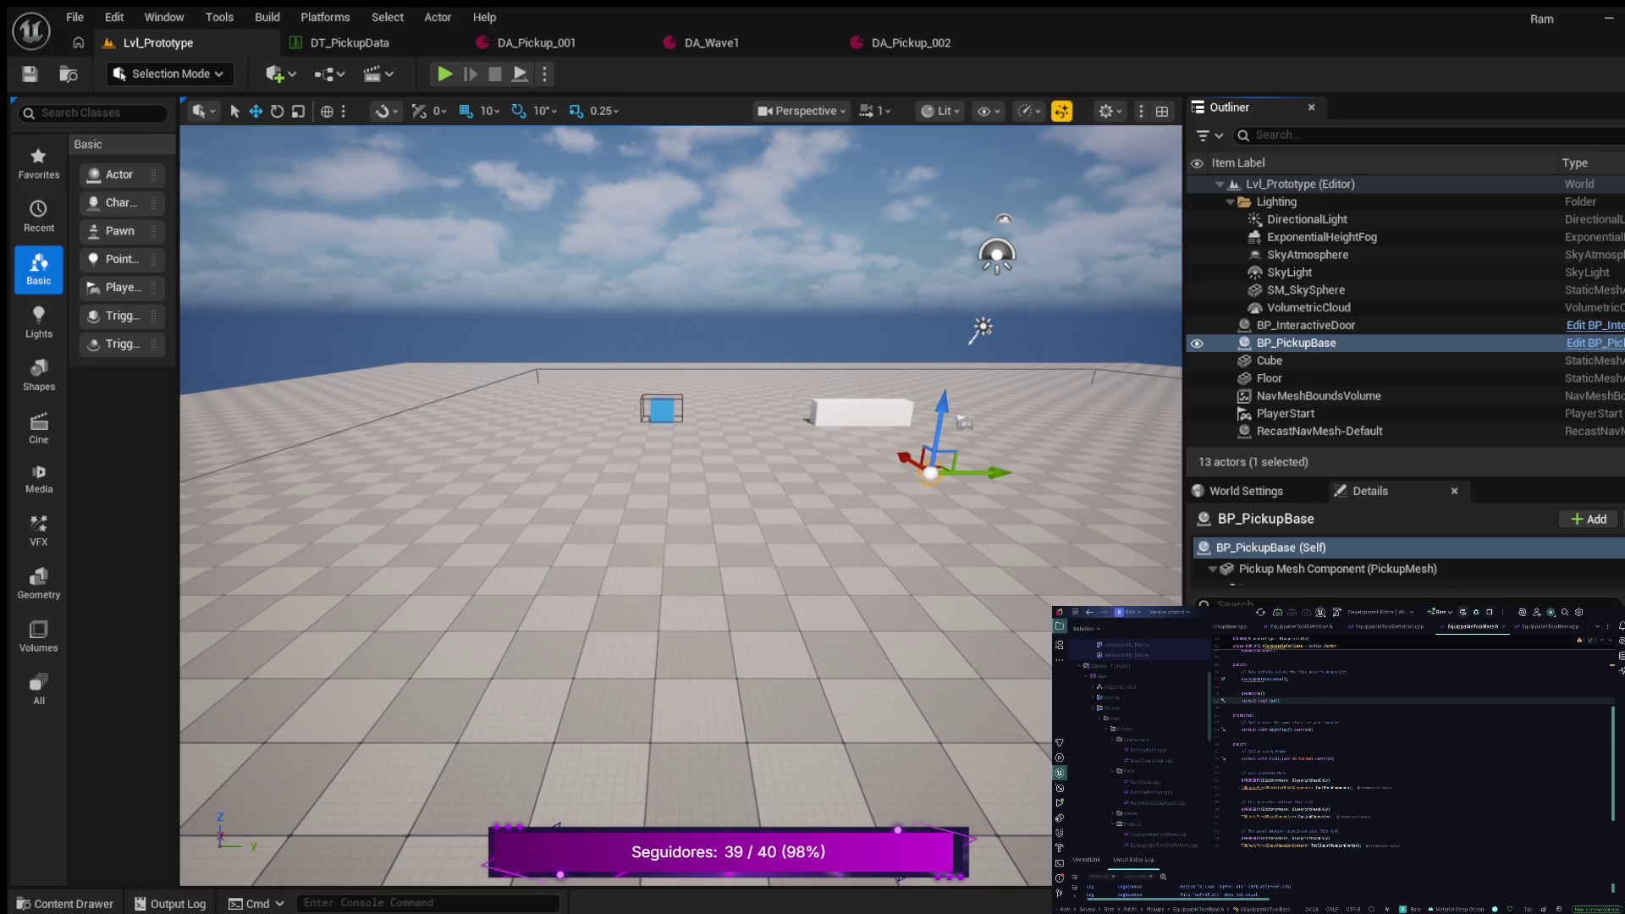
key(Return)
key(Return)
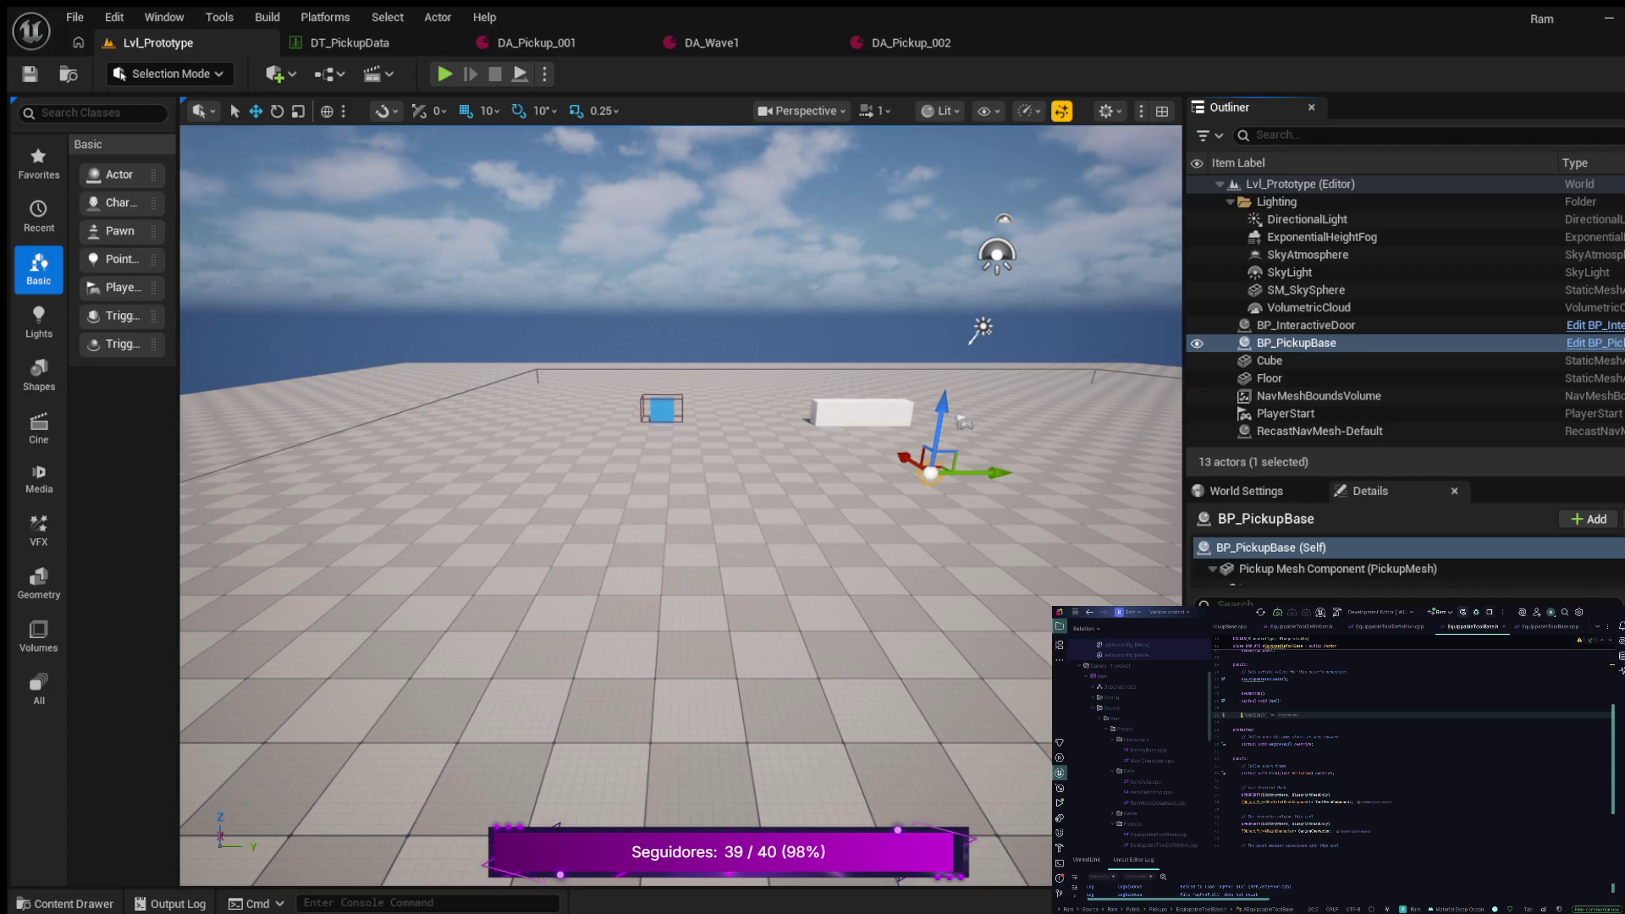
key(Return)
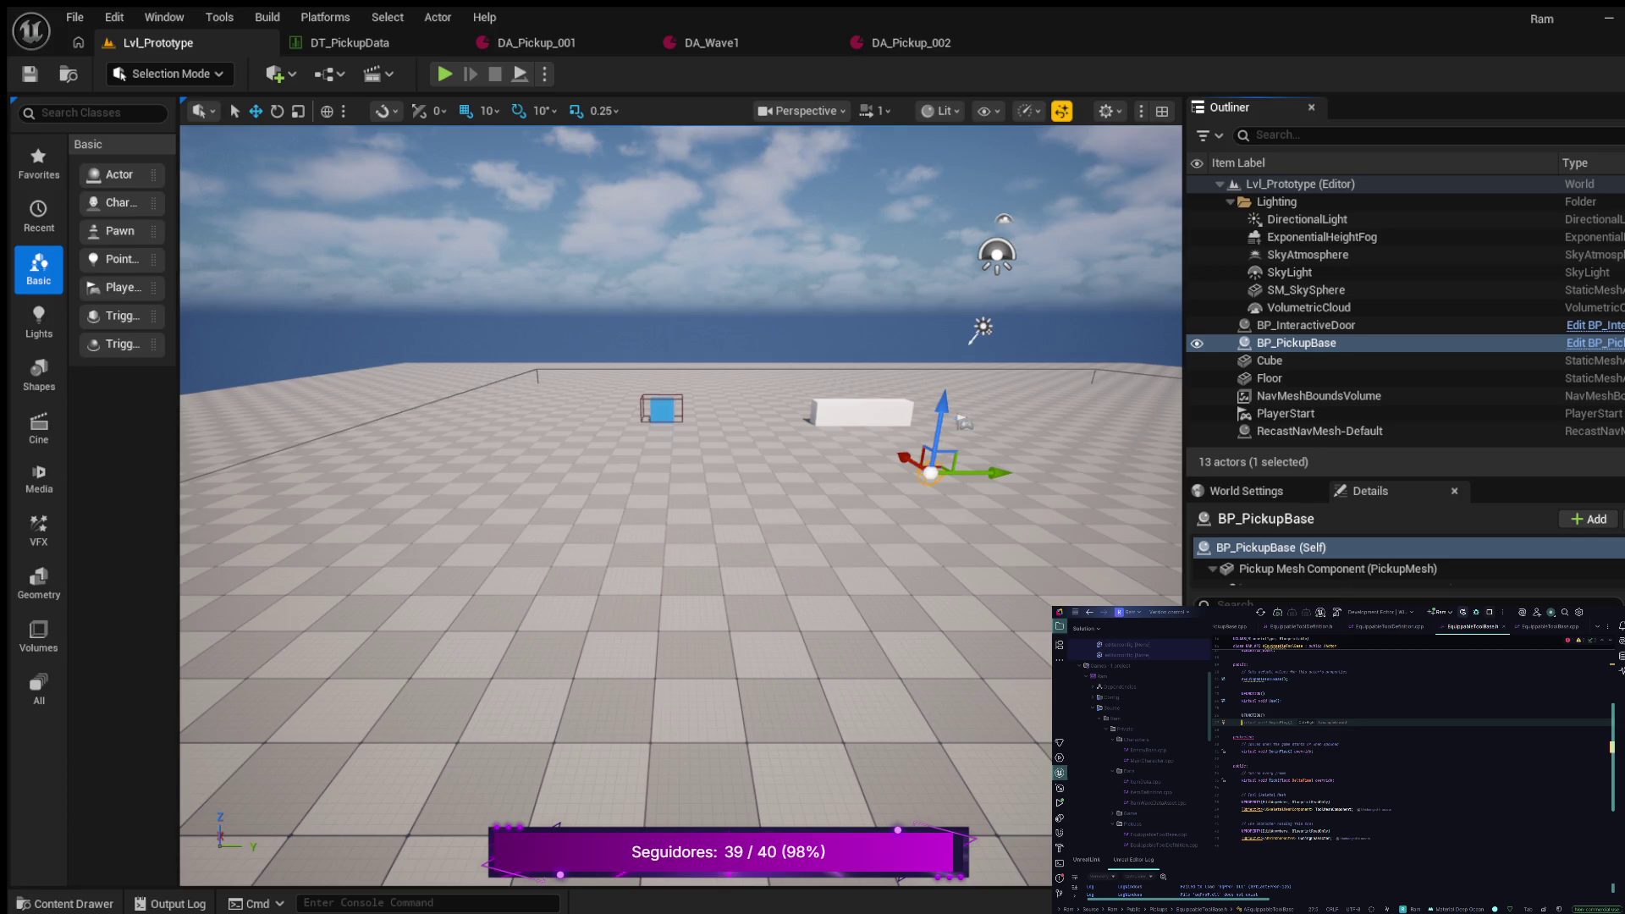
scroll(1413, 745, down, 2)
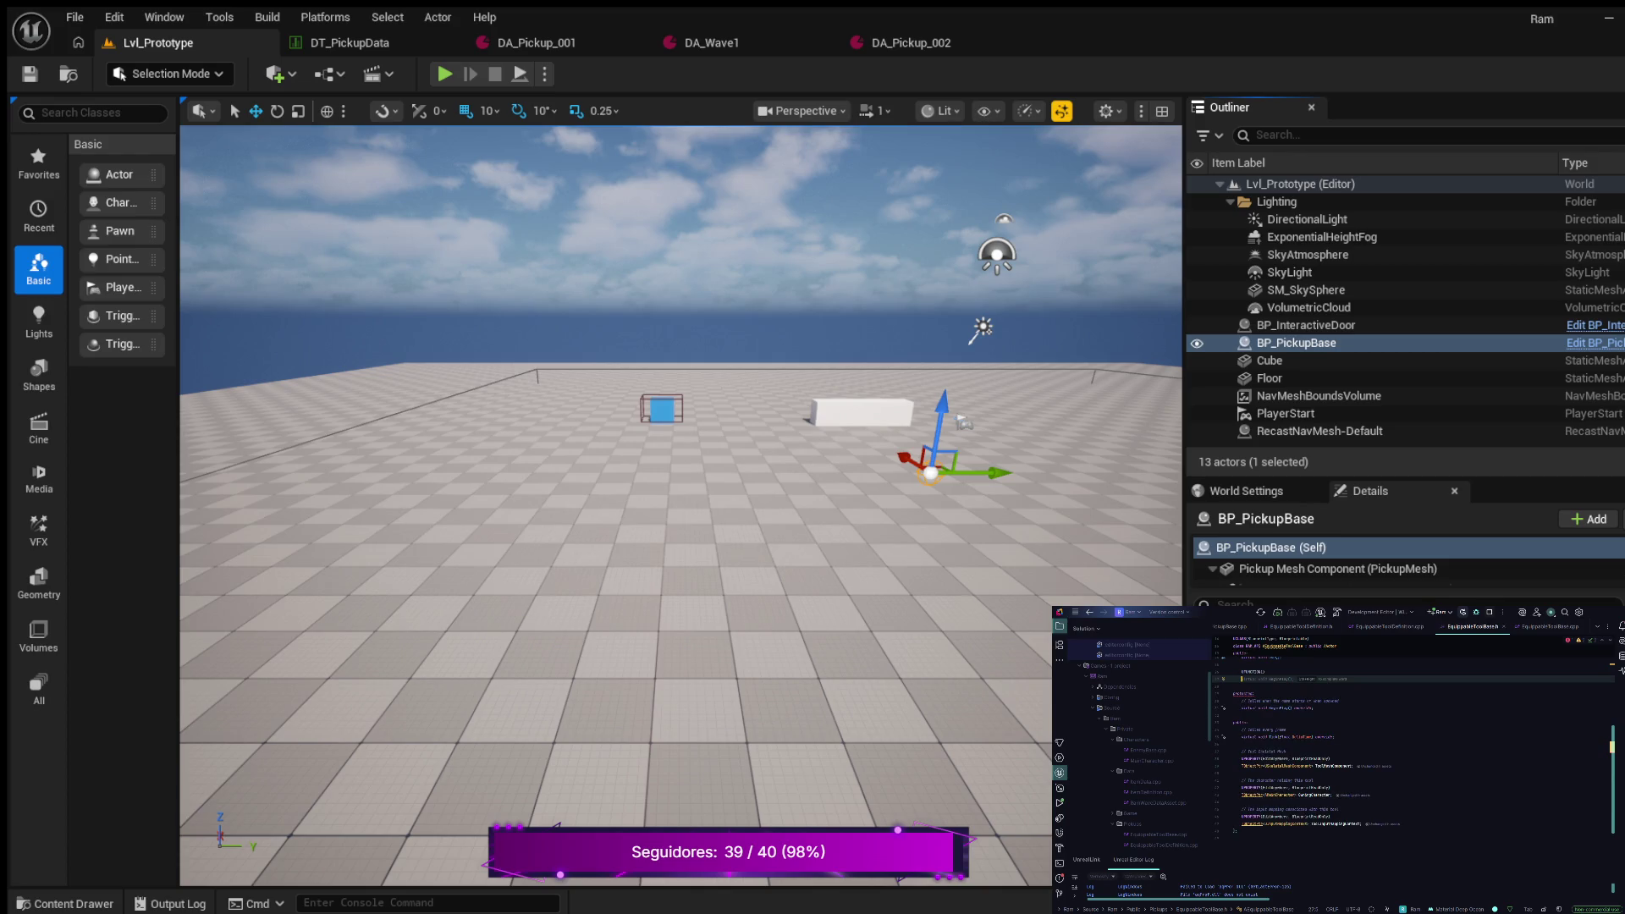
scroll(1414, 745, up, 3)
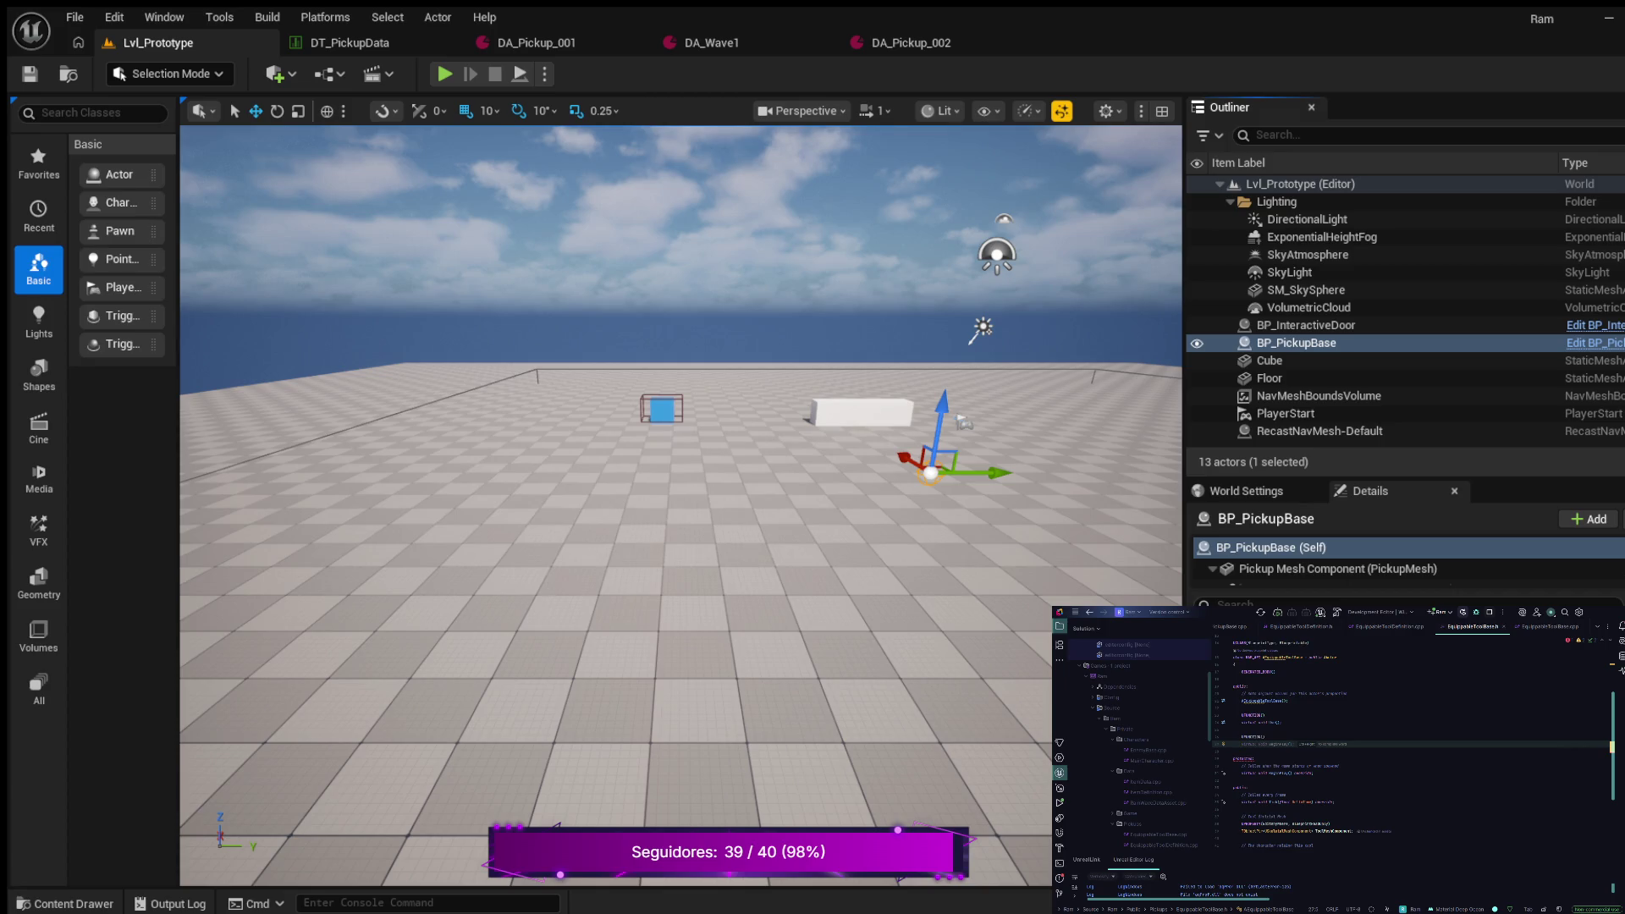
click(1245, 744)
Replace line 27 with a virtual Register declaration taking an owner component parameter, then go to EquippableToolBase.cpp
key(shift+End)
key(BackSpace)
text(vRegi)
text(()
text(;)
text(ningComponent)
key(BackSpace)
key(BackSpace)
key(BackSpace)
text(nt)
text(Owner))
text(;)
key(ctrl+b)
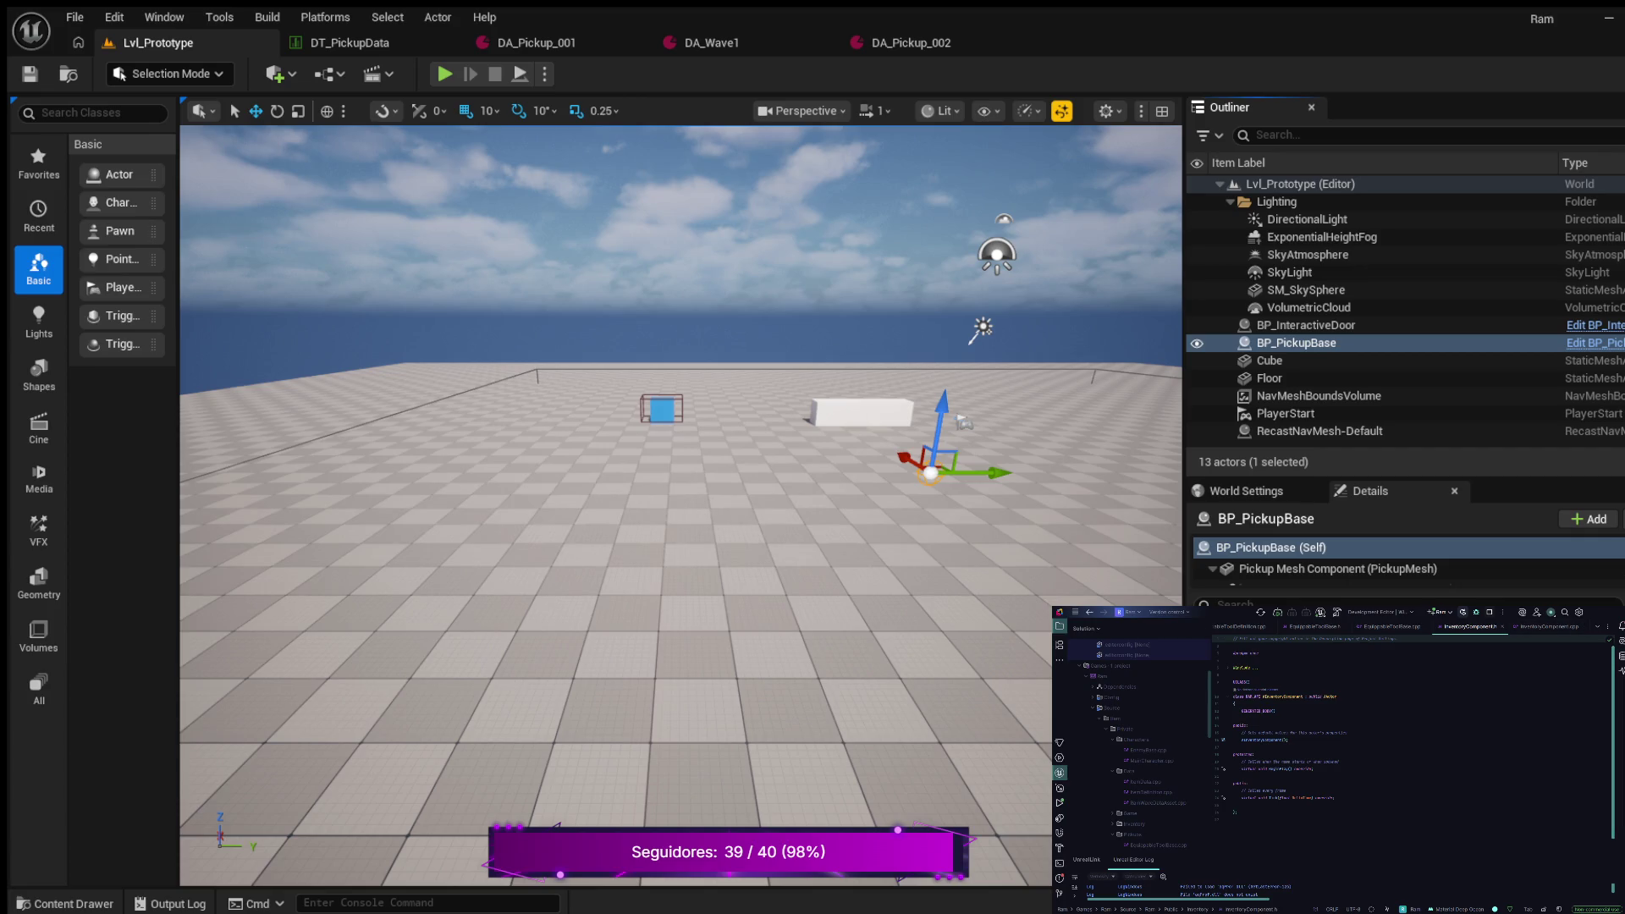
Expand the folded include lines in the InventoryComponent header
click(1239, 668)
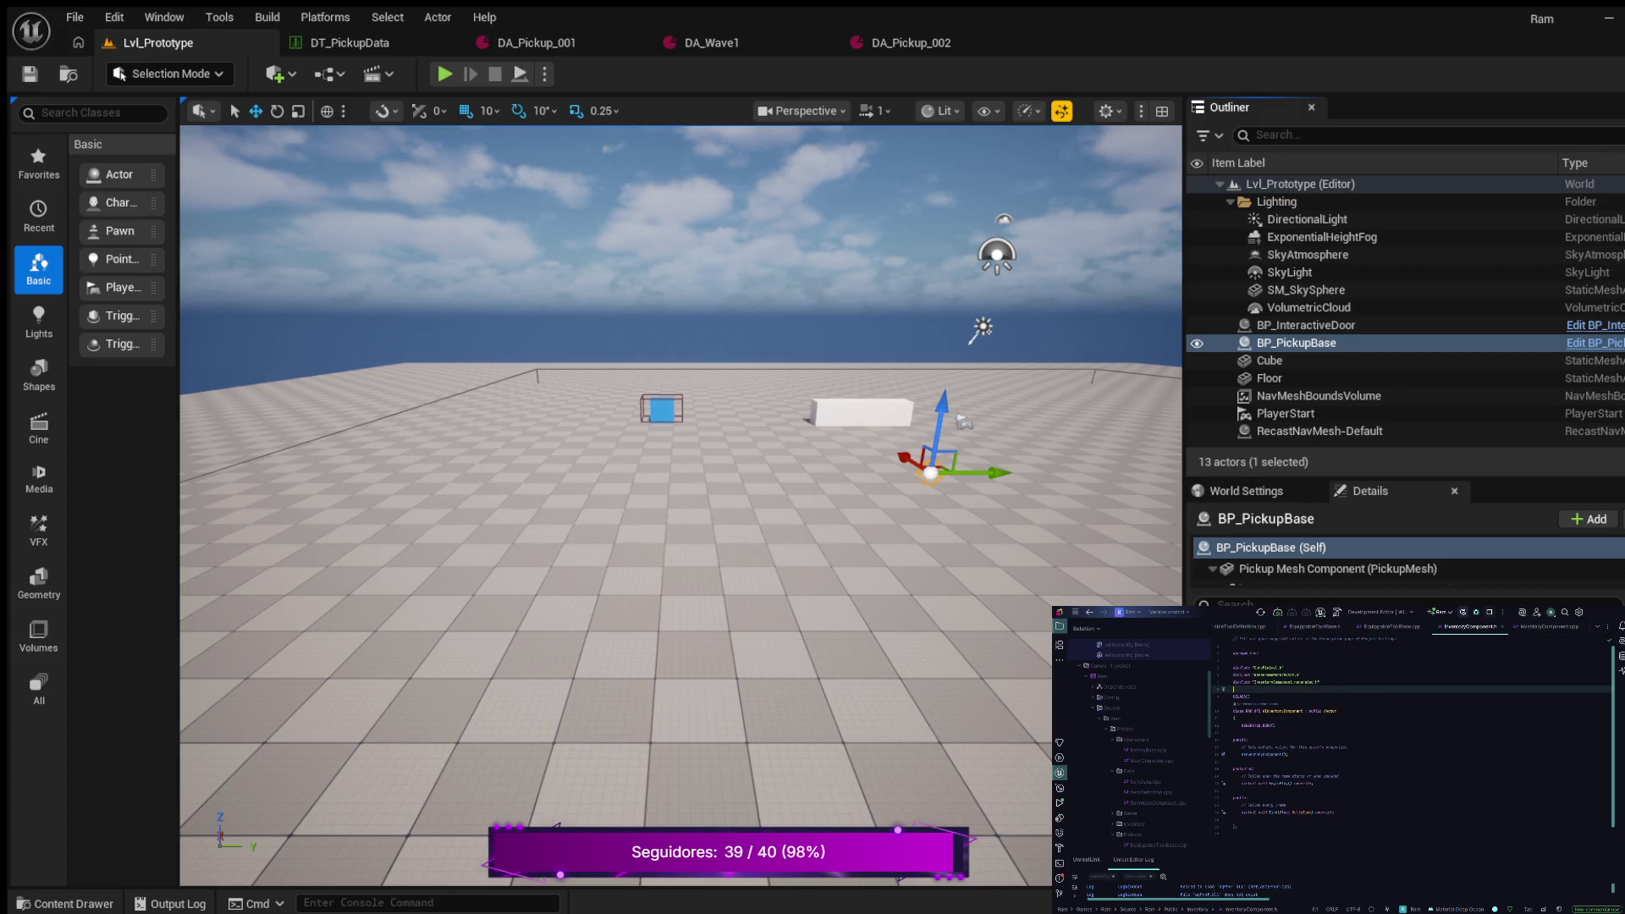
Forward-declare the tool definition class below the includes and set UCLASS to ClassGroup=(Custom)
key(Return)
key(Return)
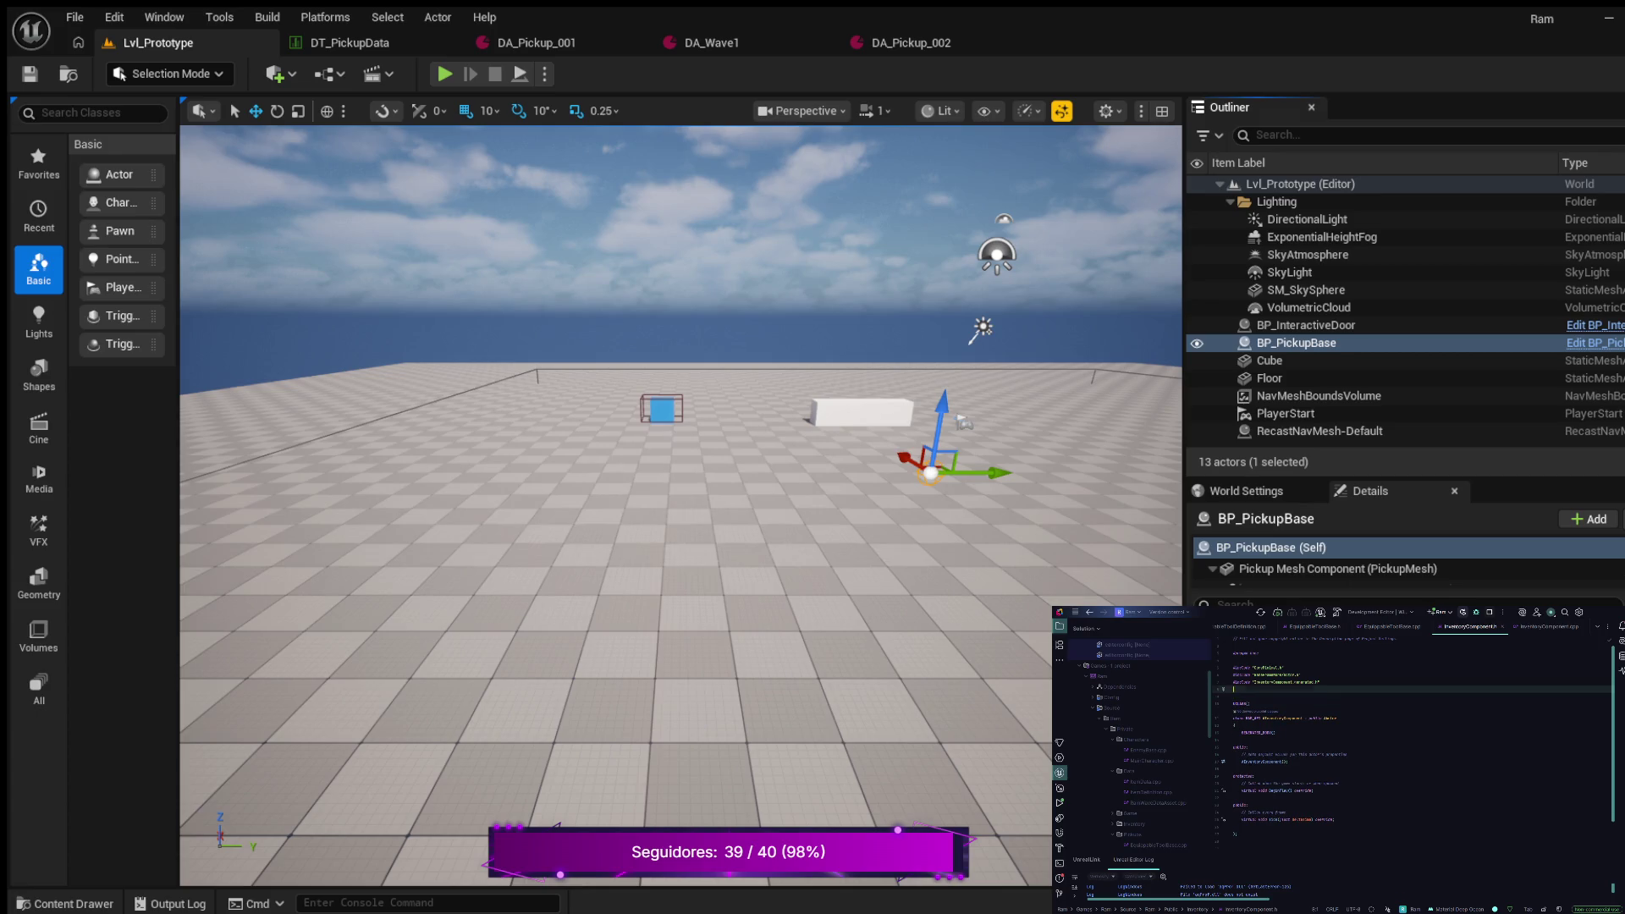
text(class)
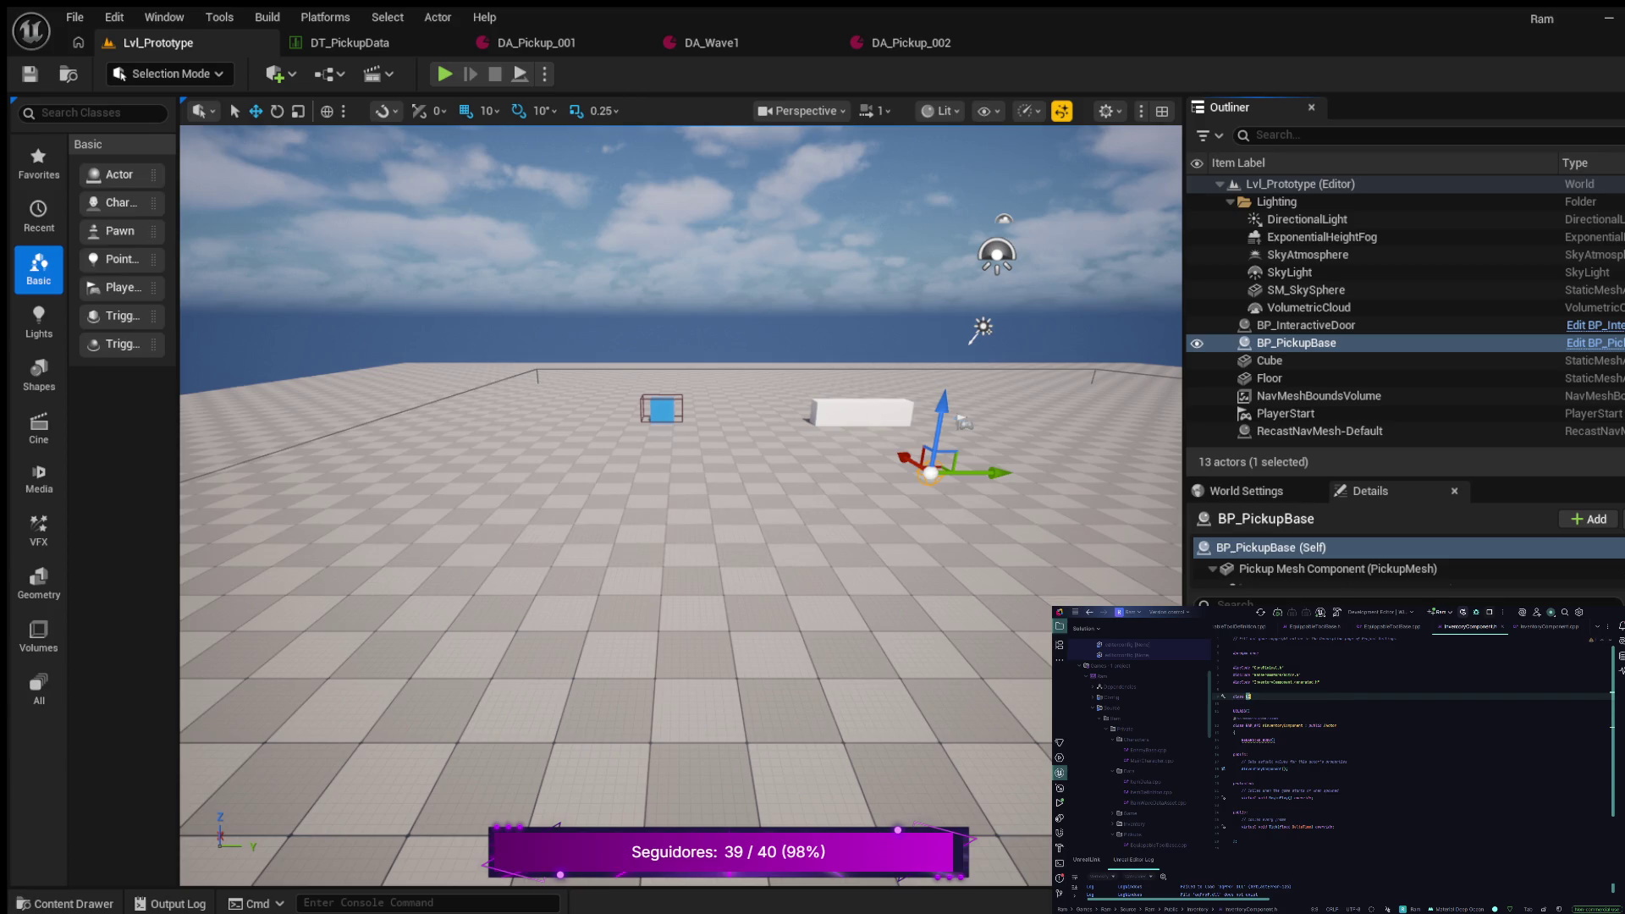
text(Inv)
key(Tab)
click(1247, 709)
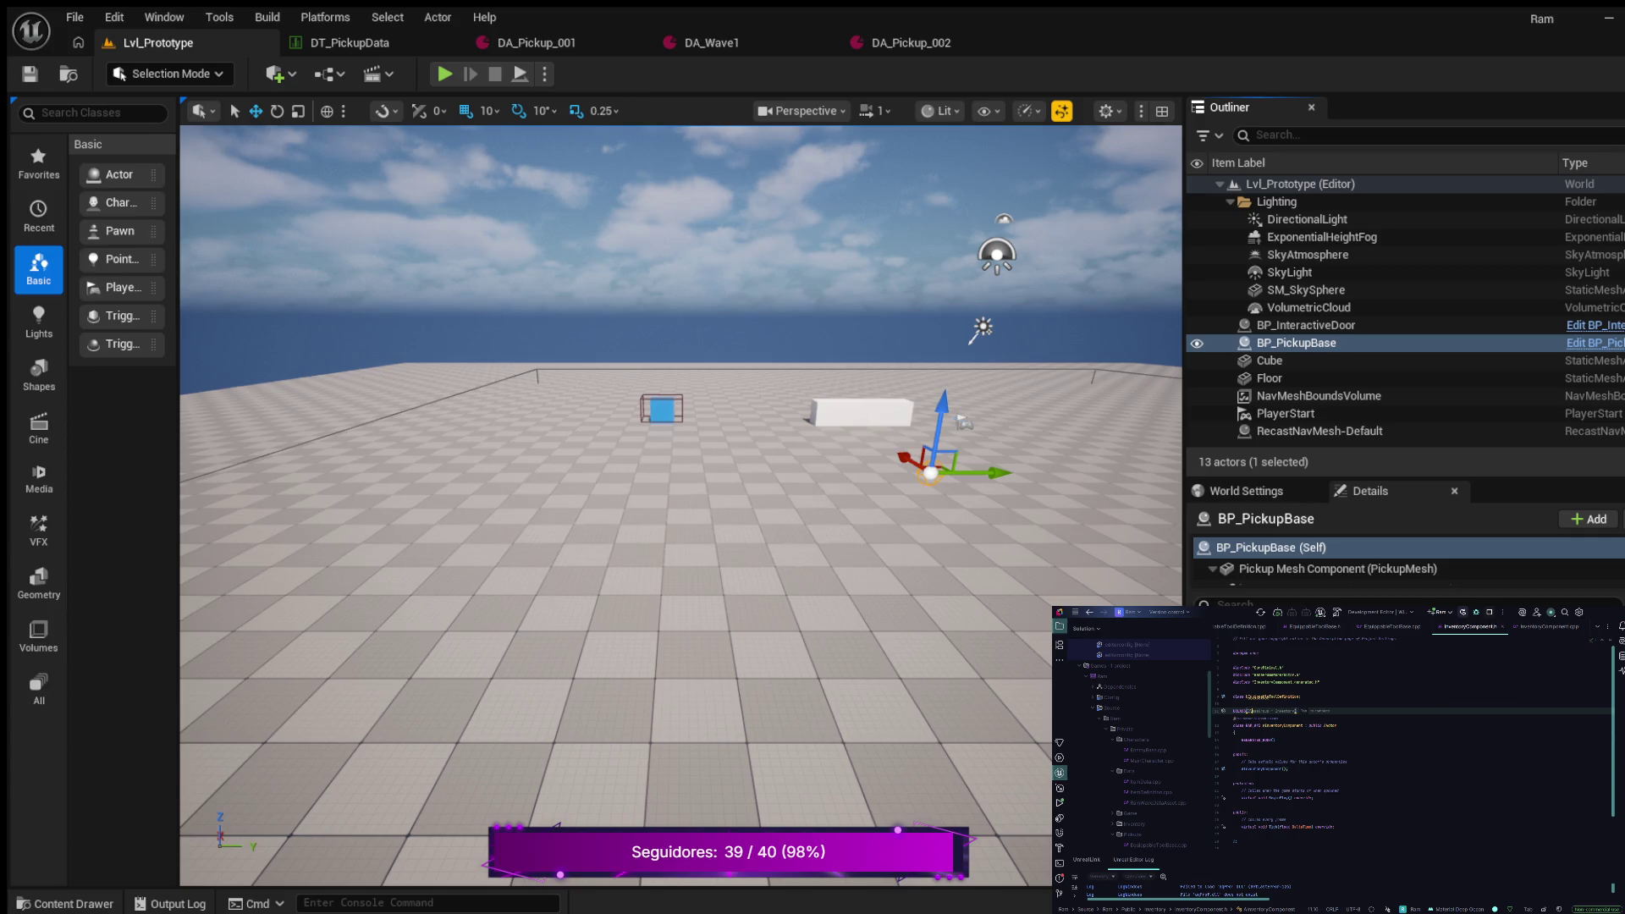
text(ClassGroup=(Custom)
key(Tab)
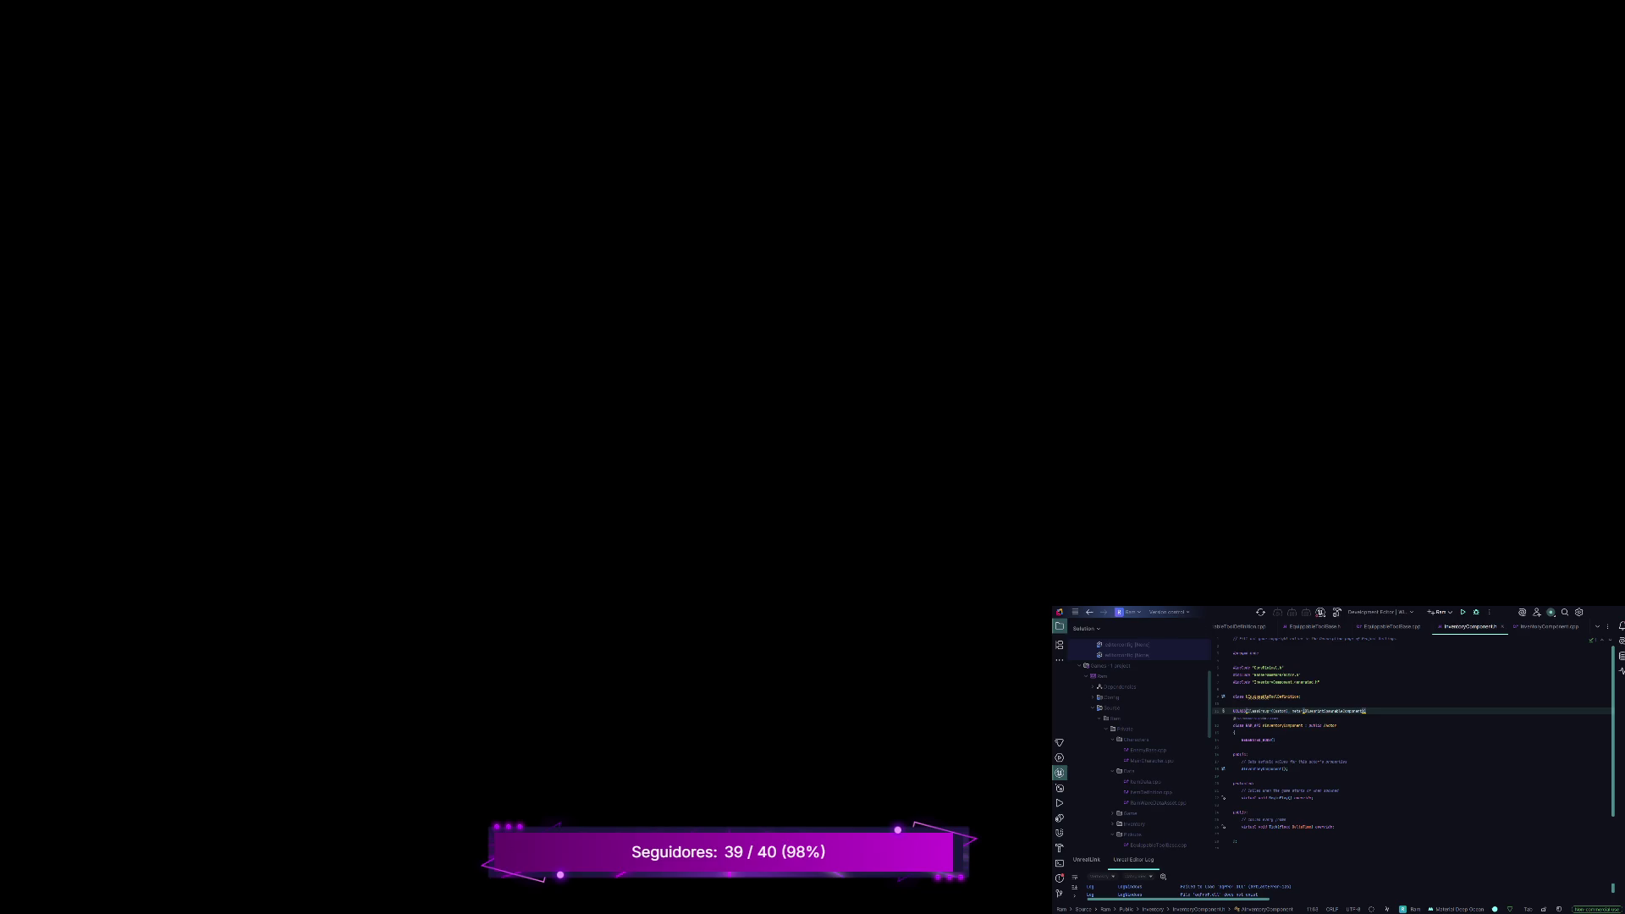
Select the class body lines, then close the InventoryComponent.h and InventoryComponent.cpp tabs
key(shift+Up)
key(shift+Up)
key(shift+Up)
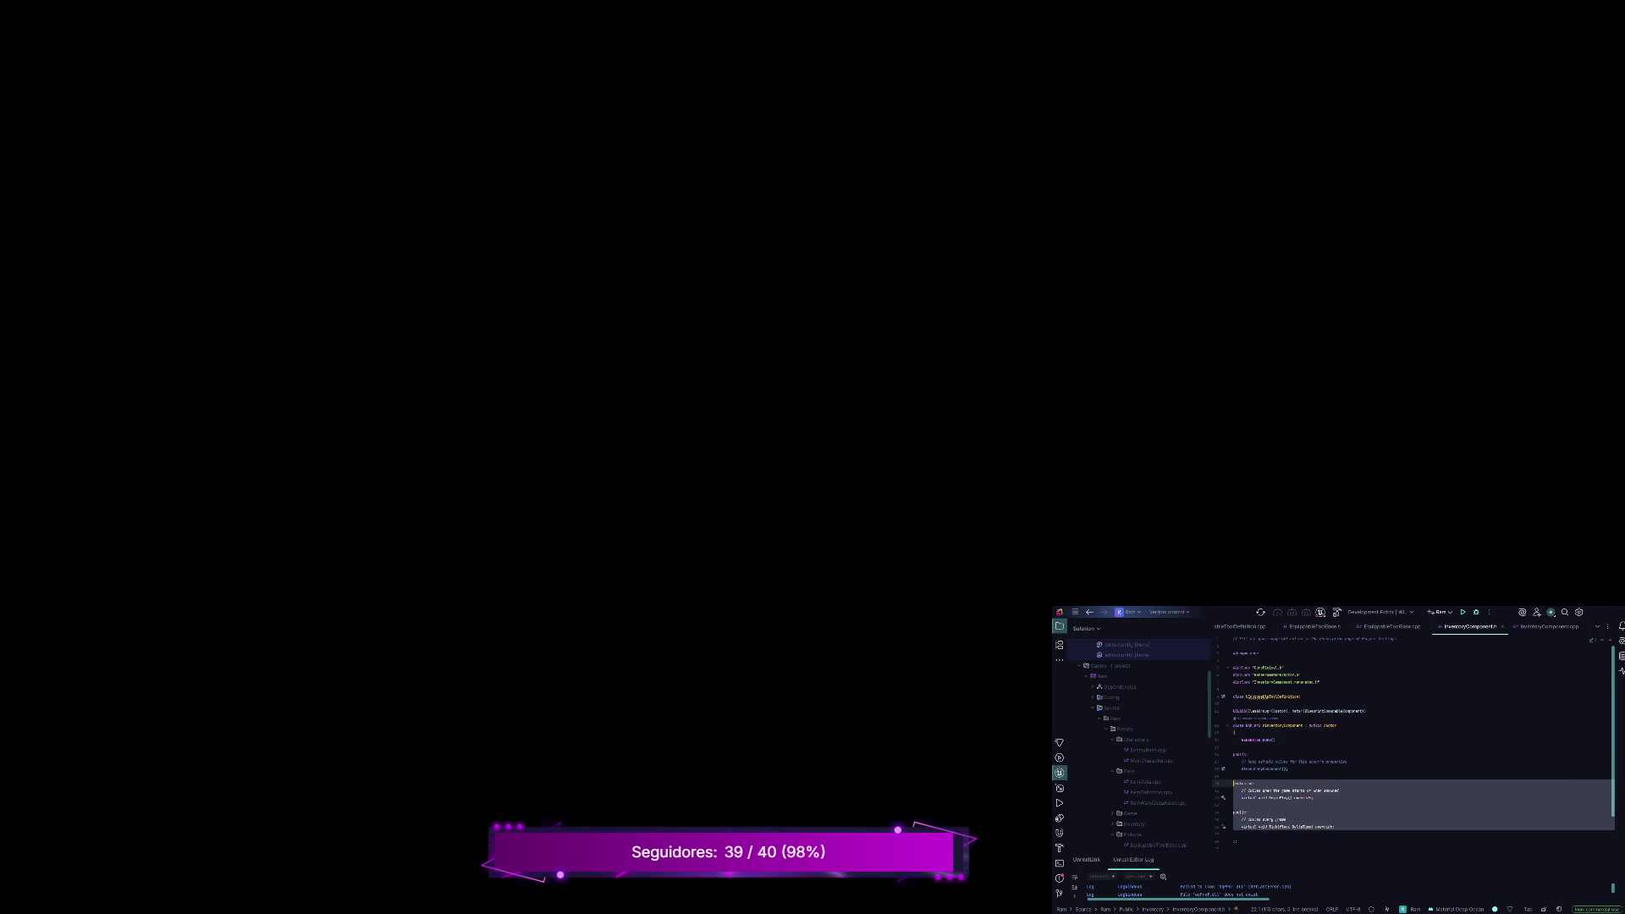
key(shift+Up)
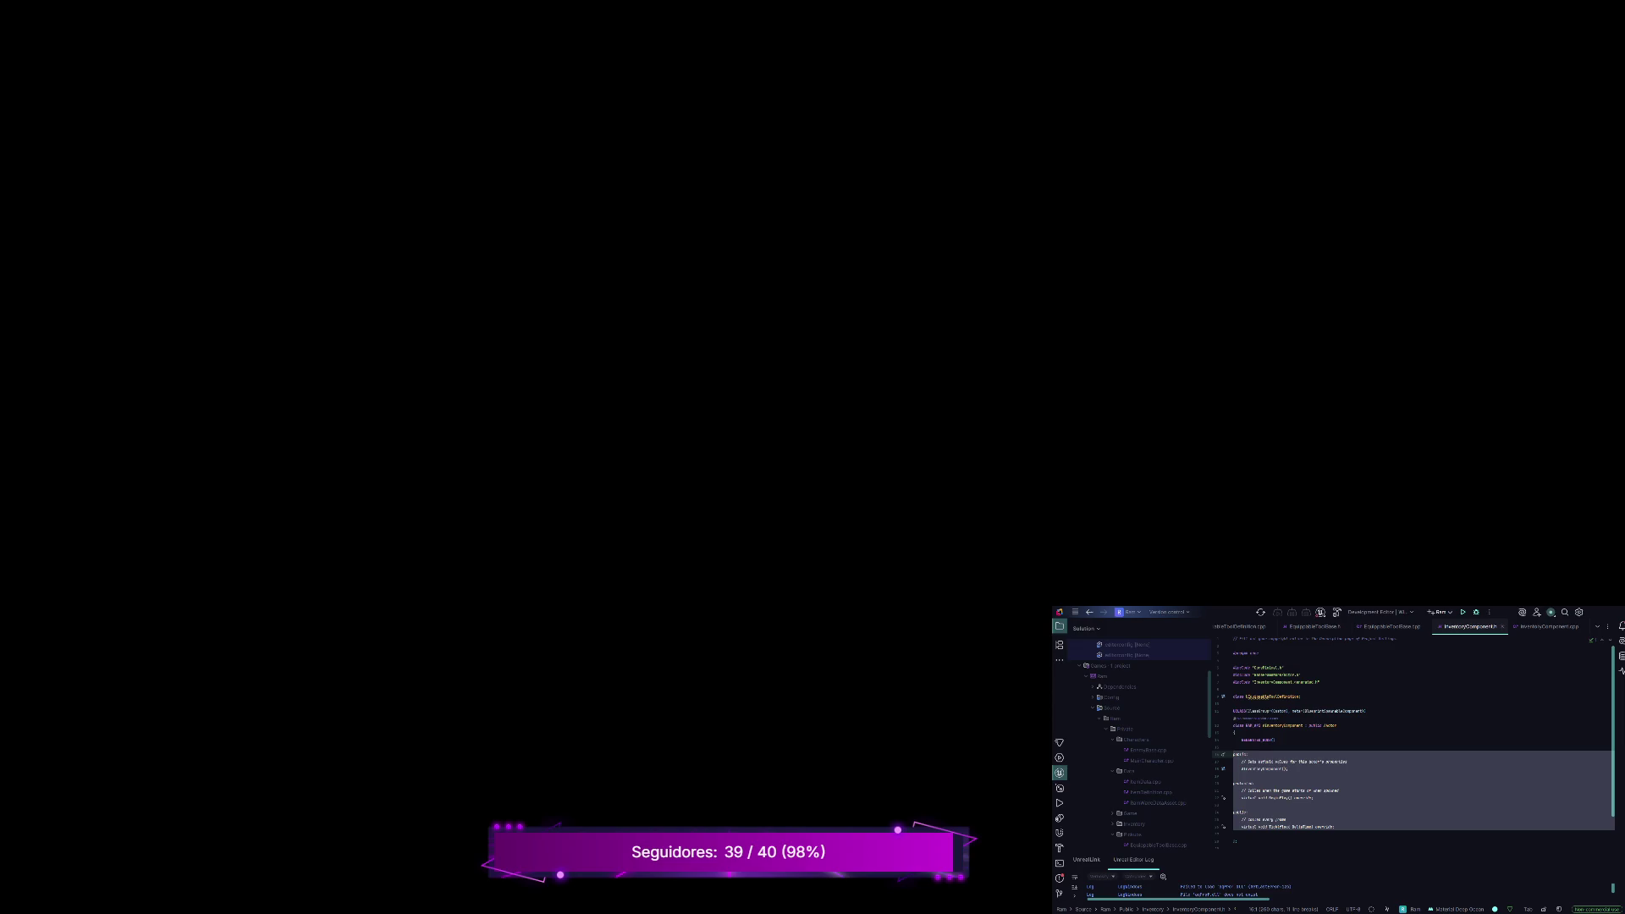
key(ctrl+F4)
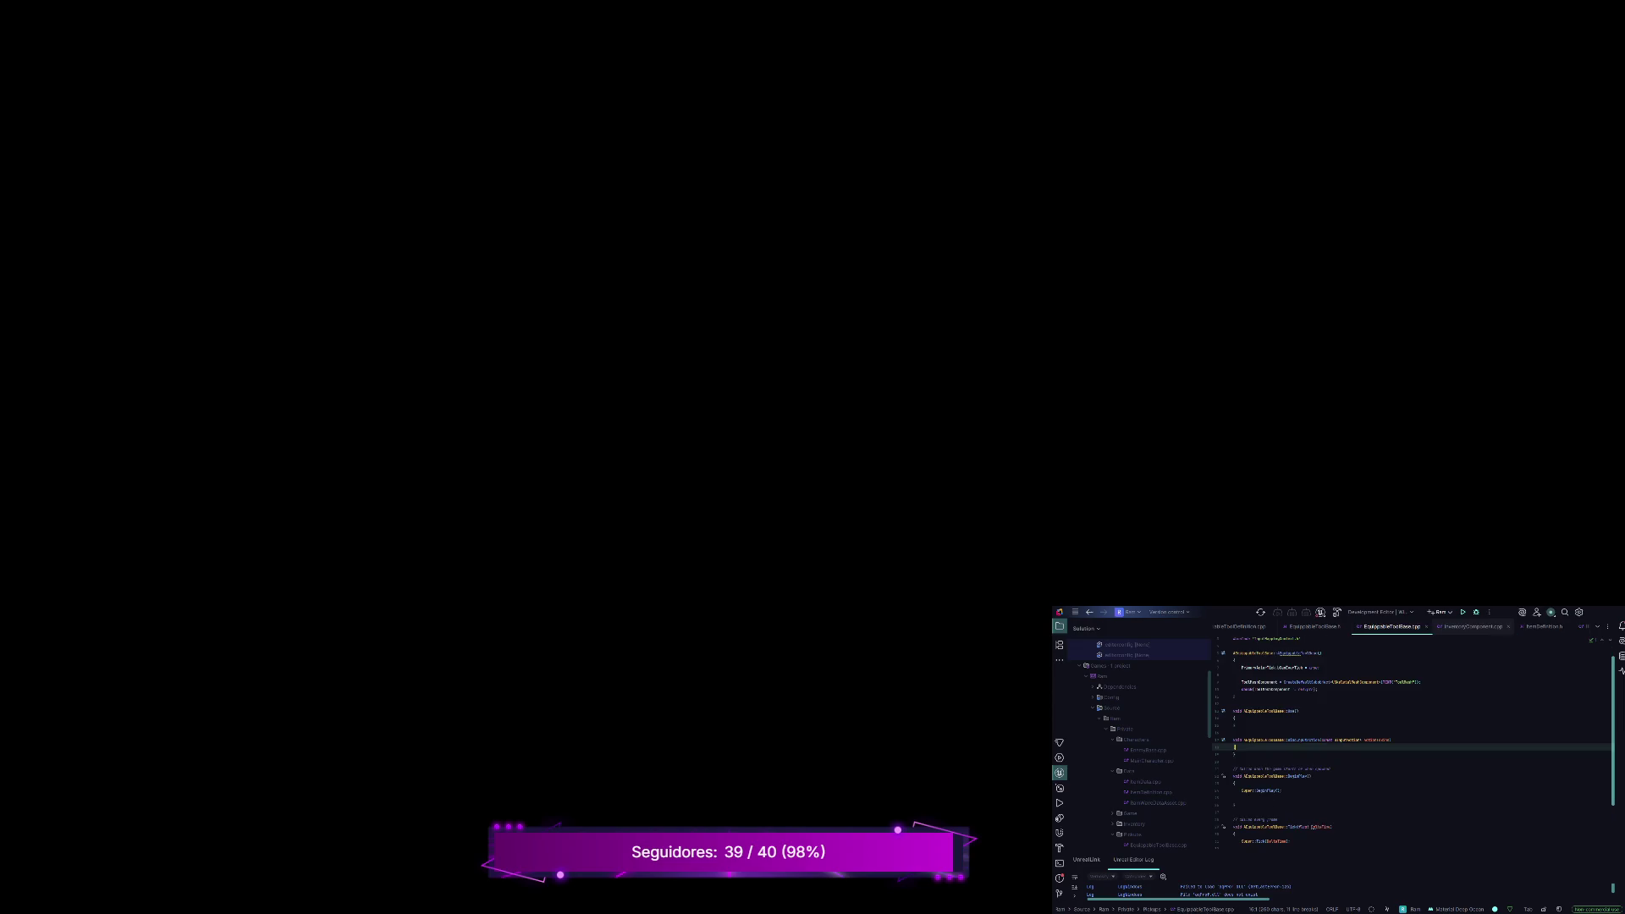
key(ctrl+F4)
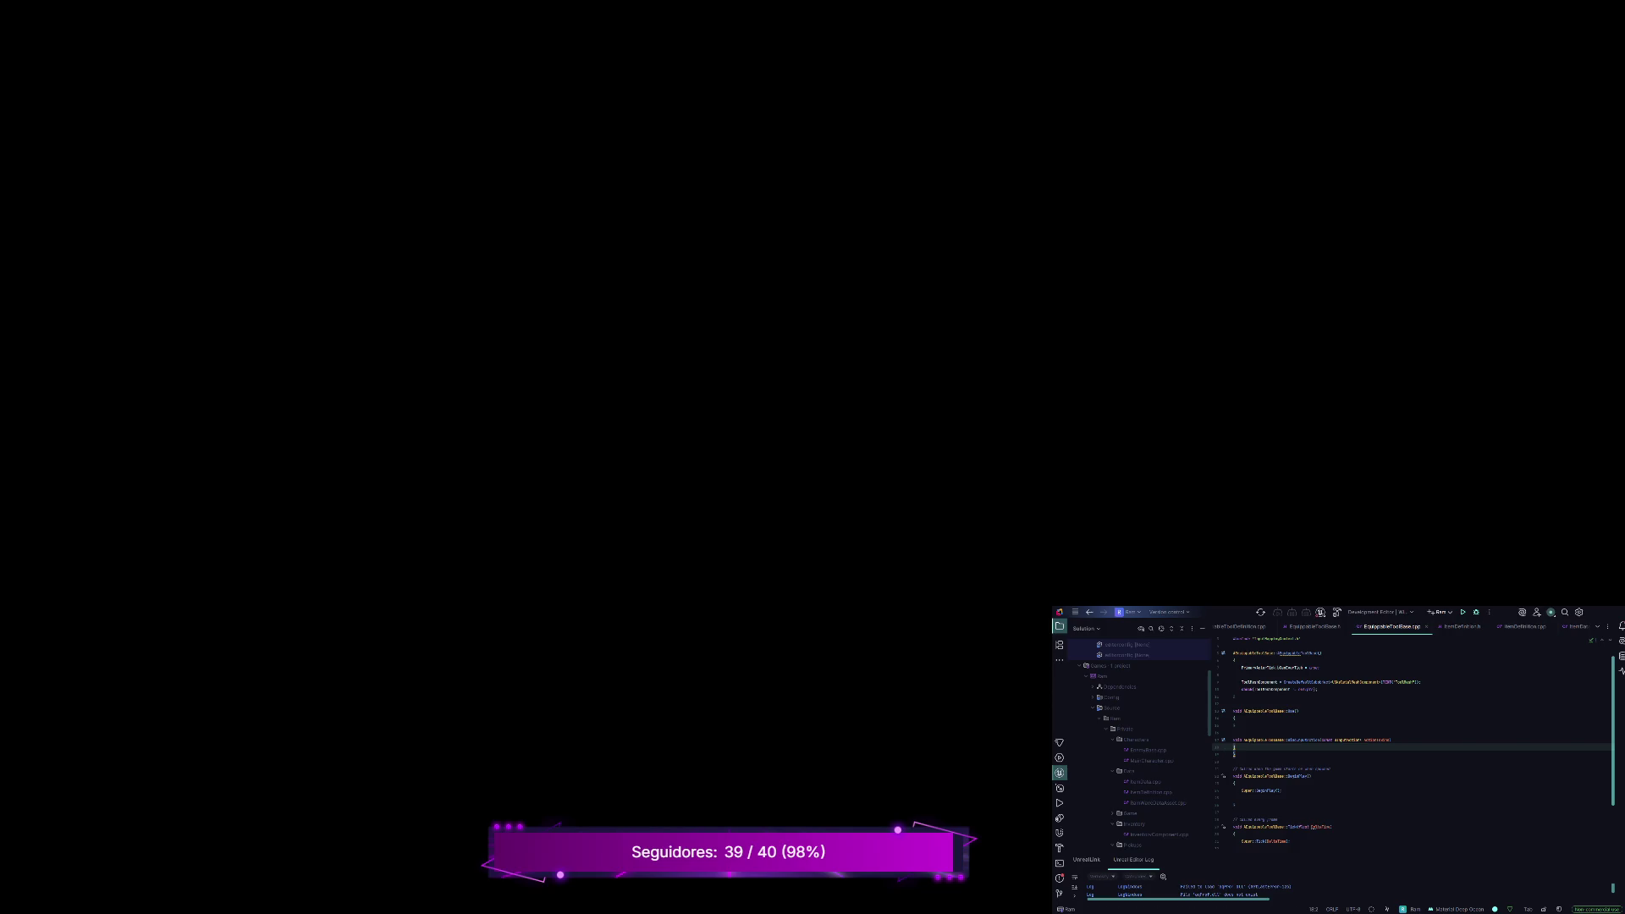
Check InventoryComponent.cpp and InventoryComponent.h in the Solution explorer, then collapse the Inventory folder
click(1159, 834)
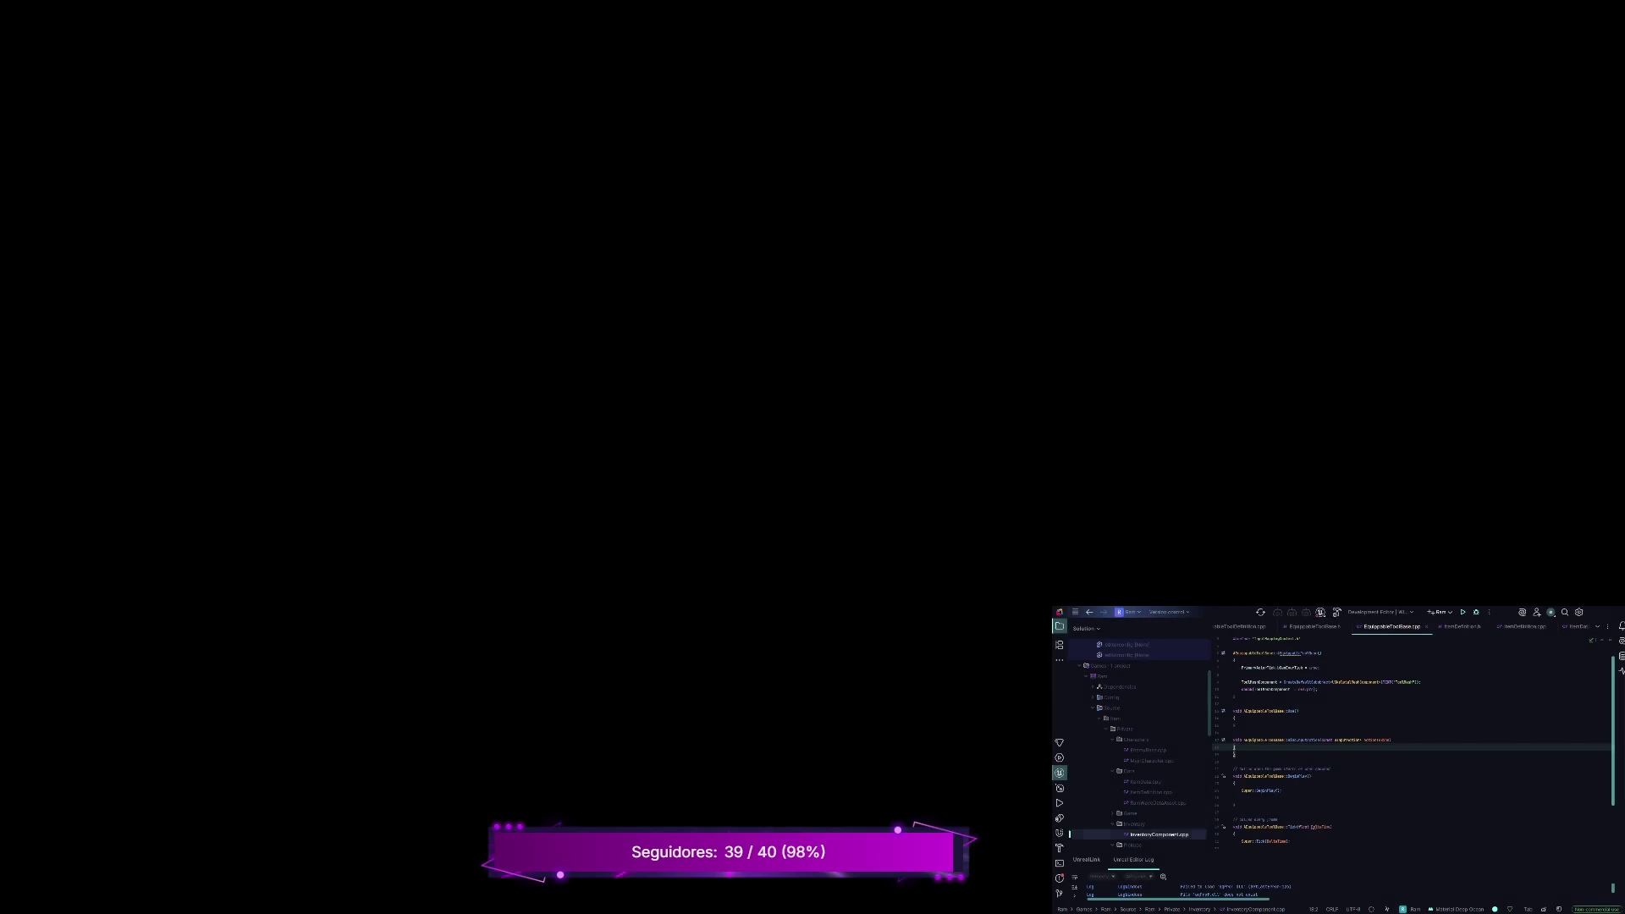
double_click(1134, 823)
scroll(1134, 745, down, 5)
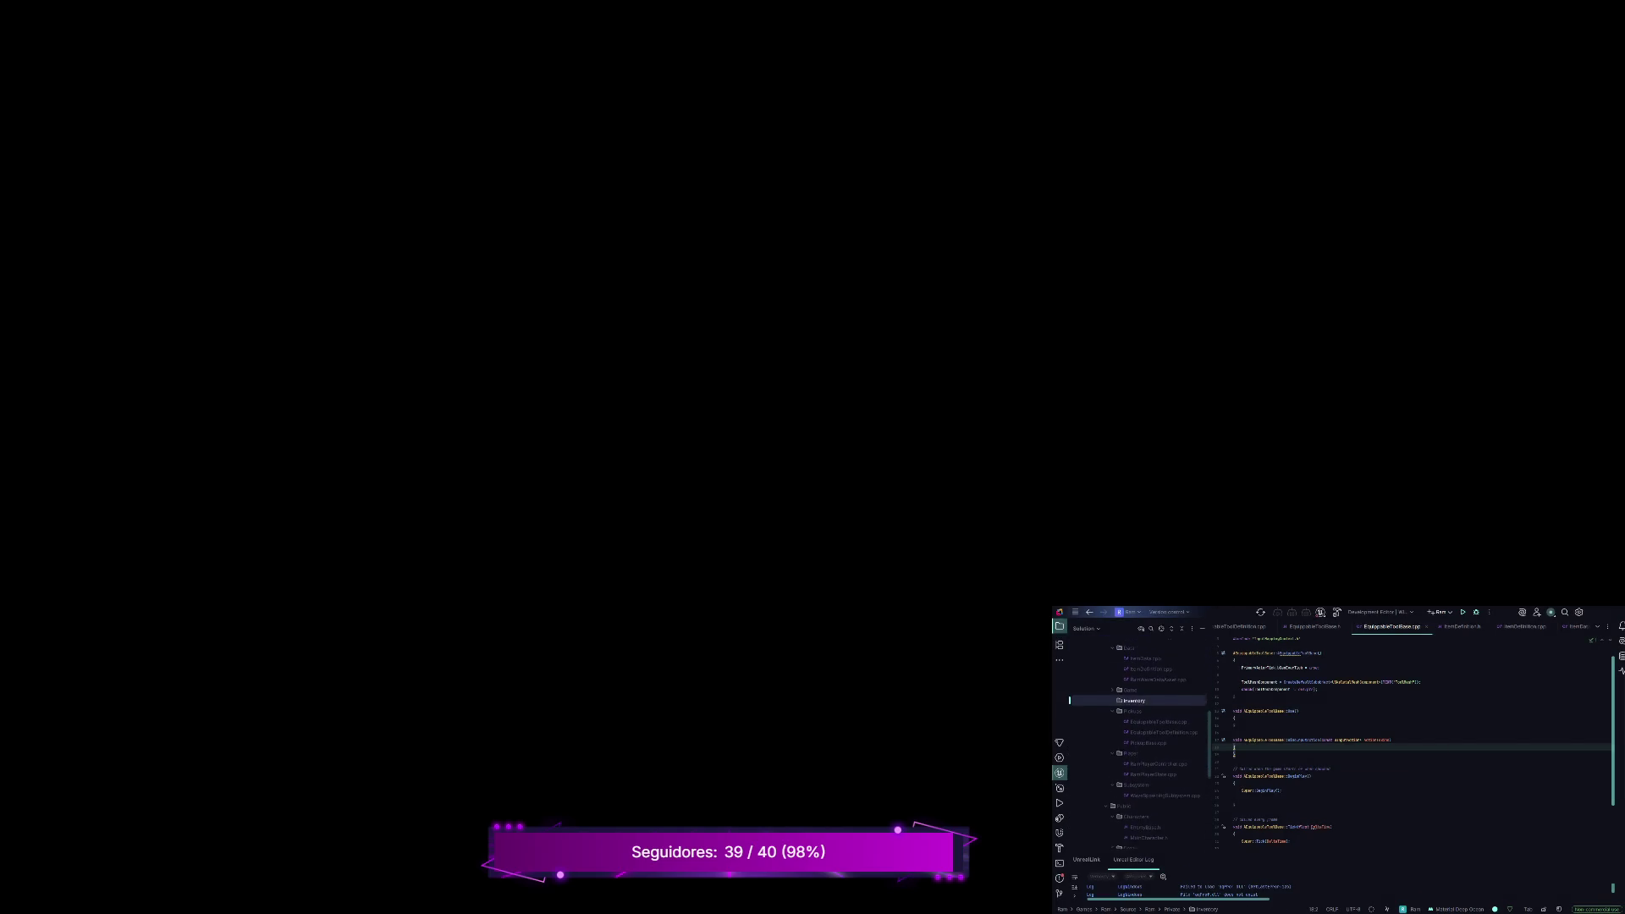
key(Right)
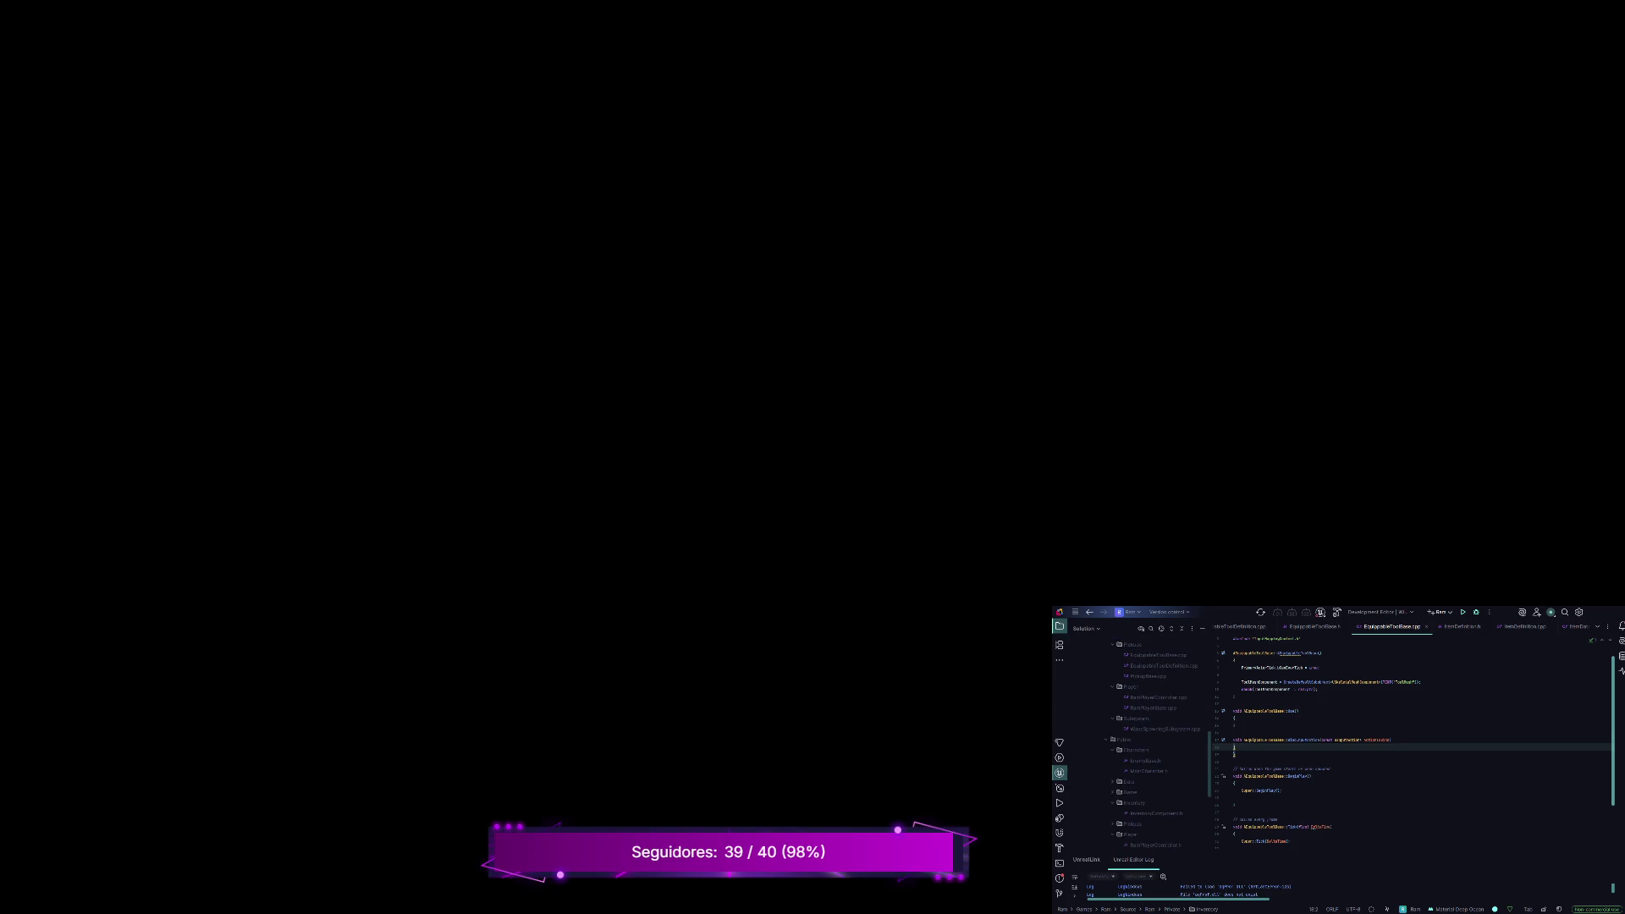
click(1155, 813)
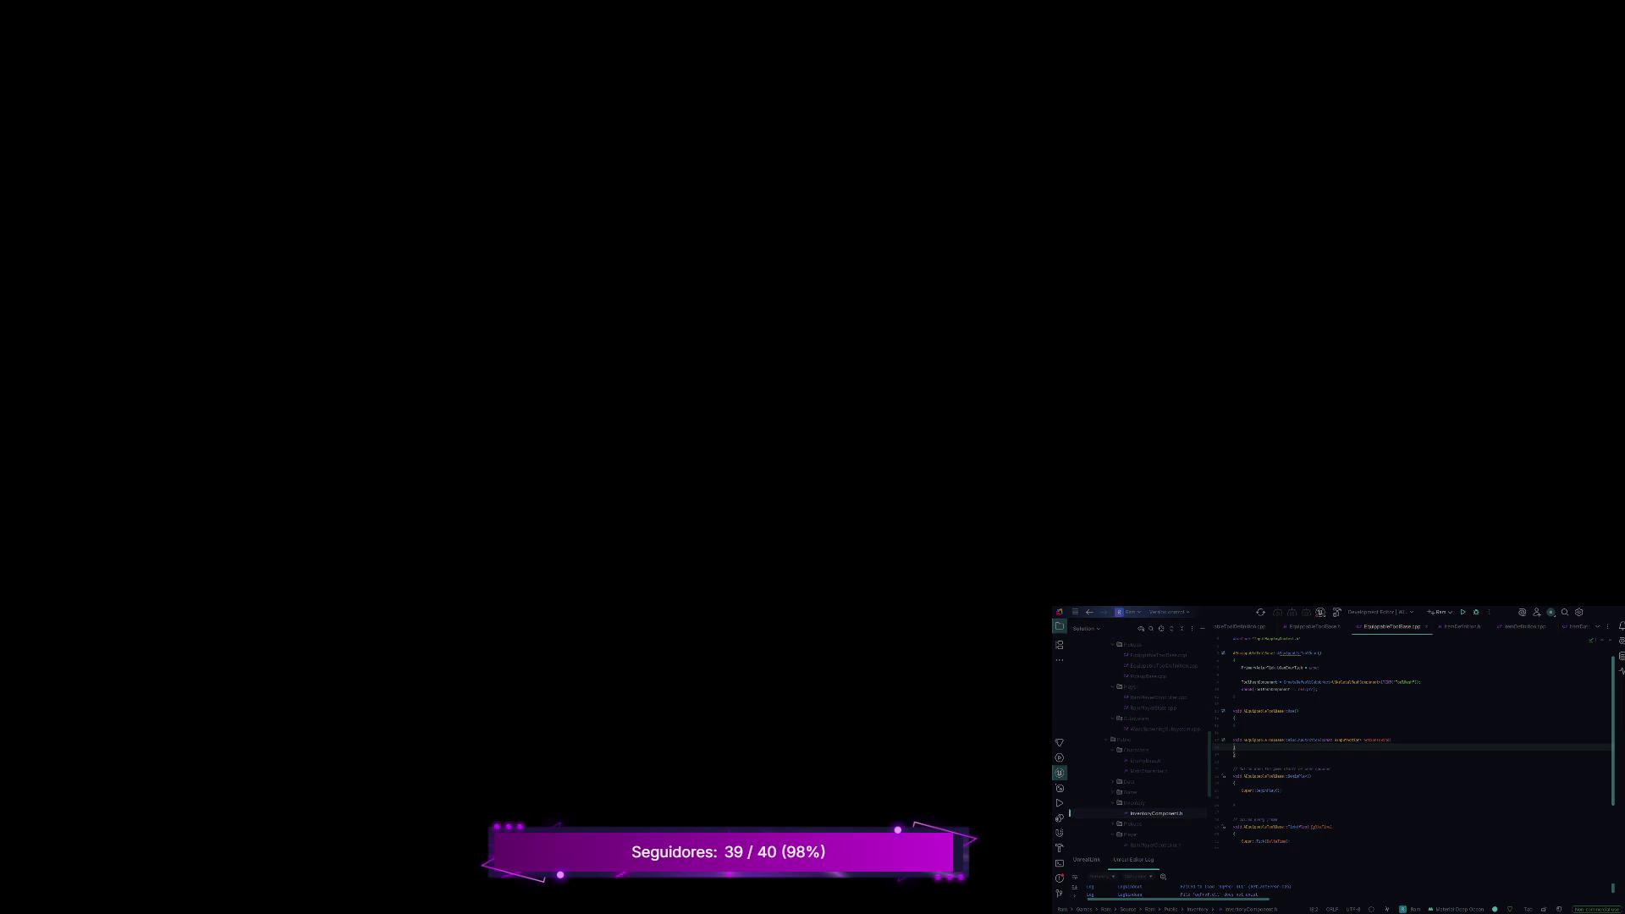
click(1134, 802)
key(Left)
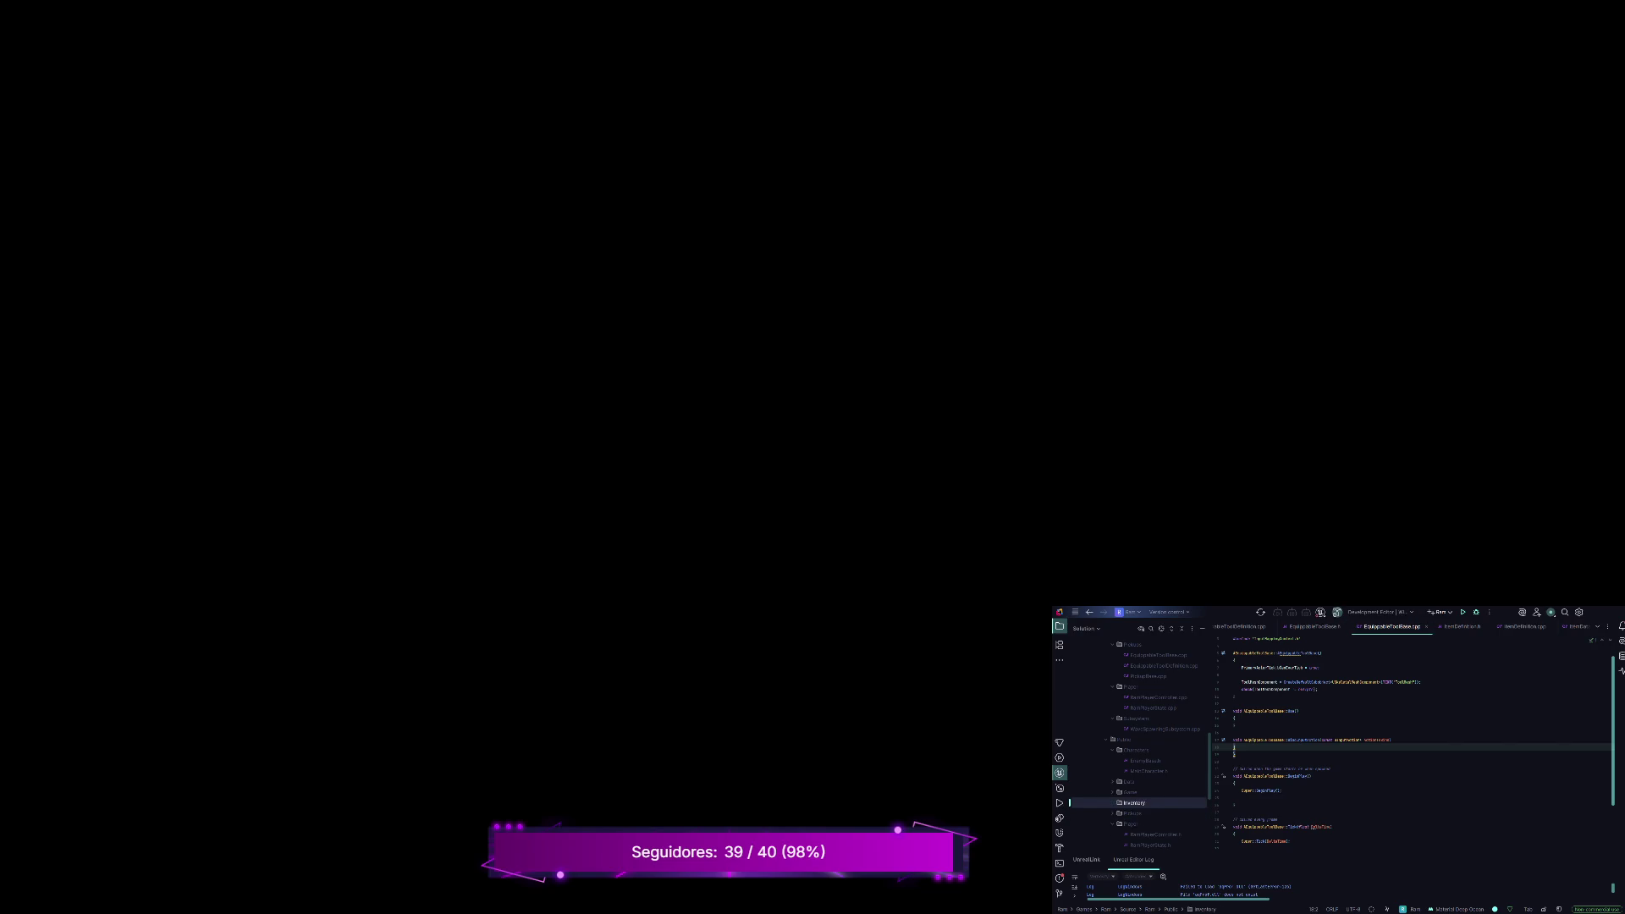
Start a build of the project's C++ code from Rider
click(1337, 612)
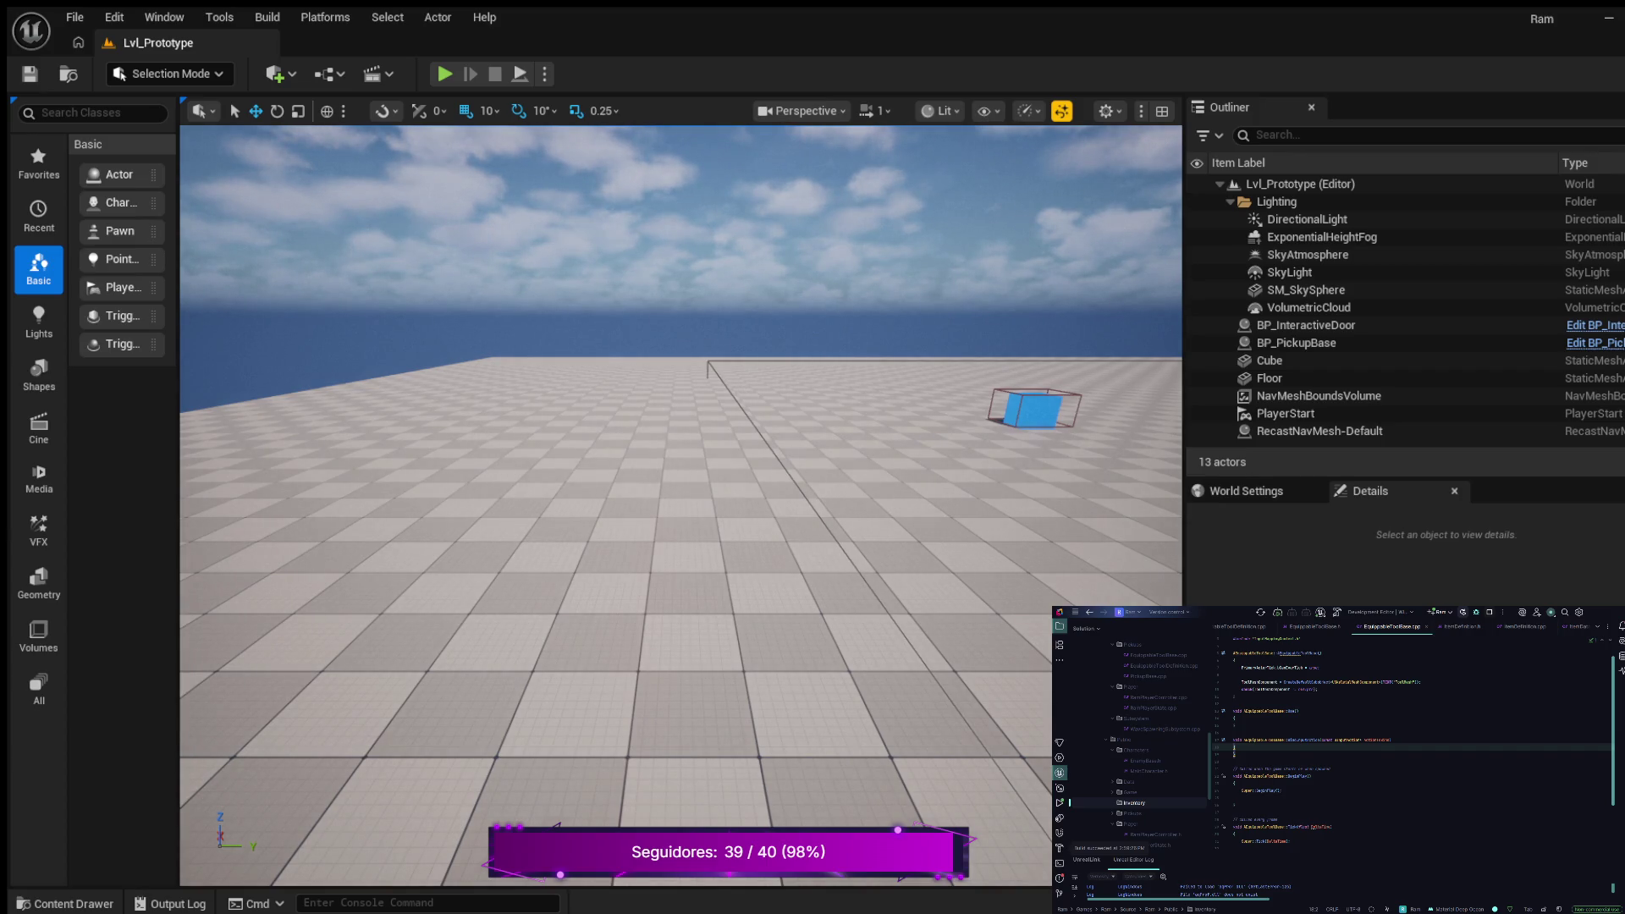
key(ctrl+space)
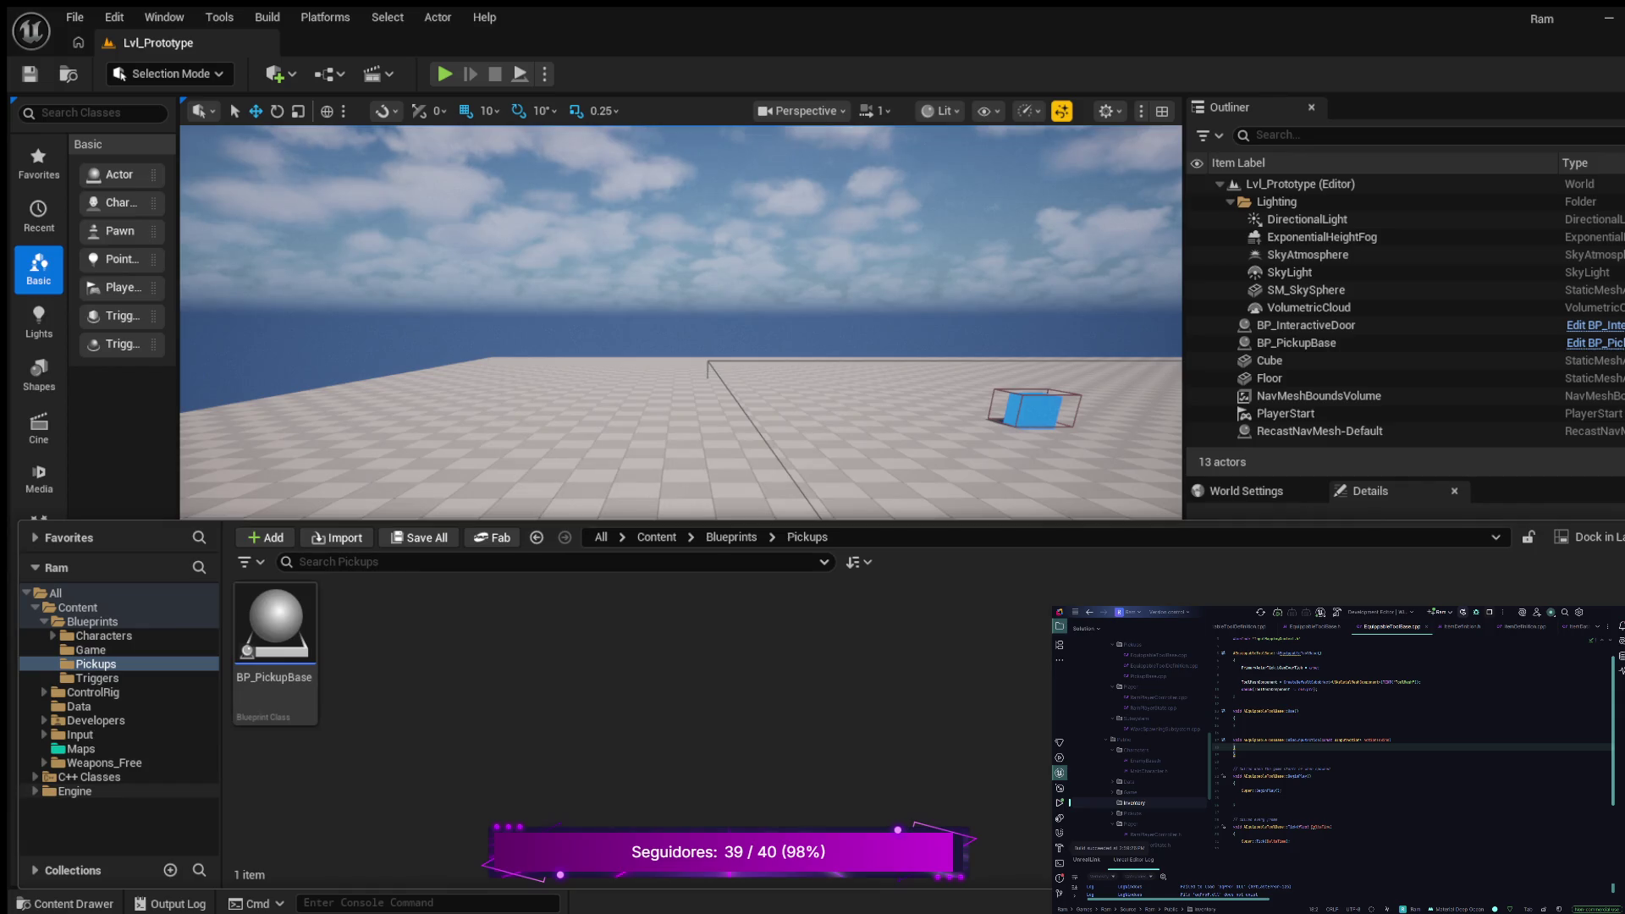
click(52, 805)
scroll(118, 720, down, 2)
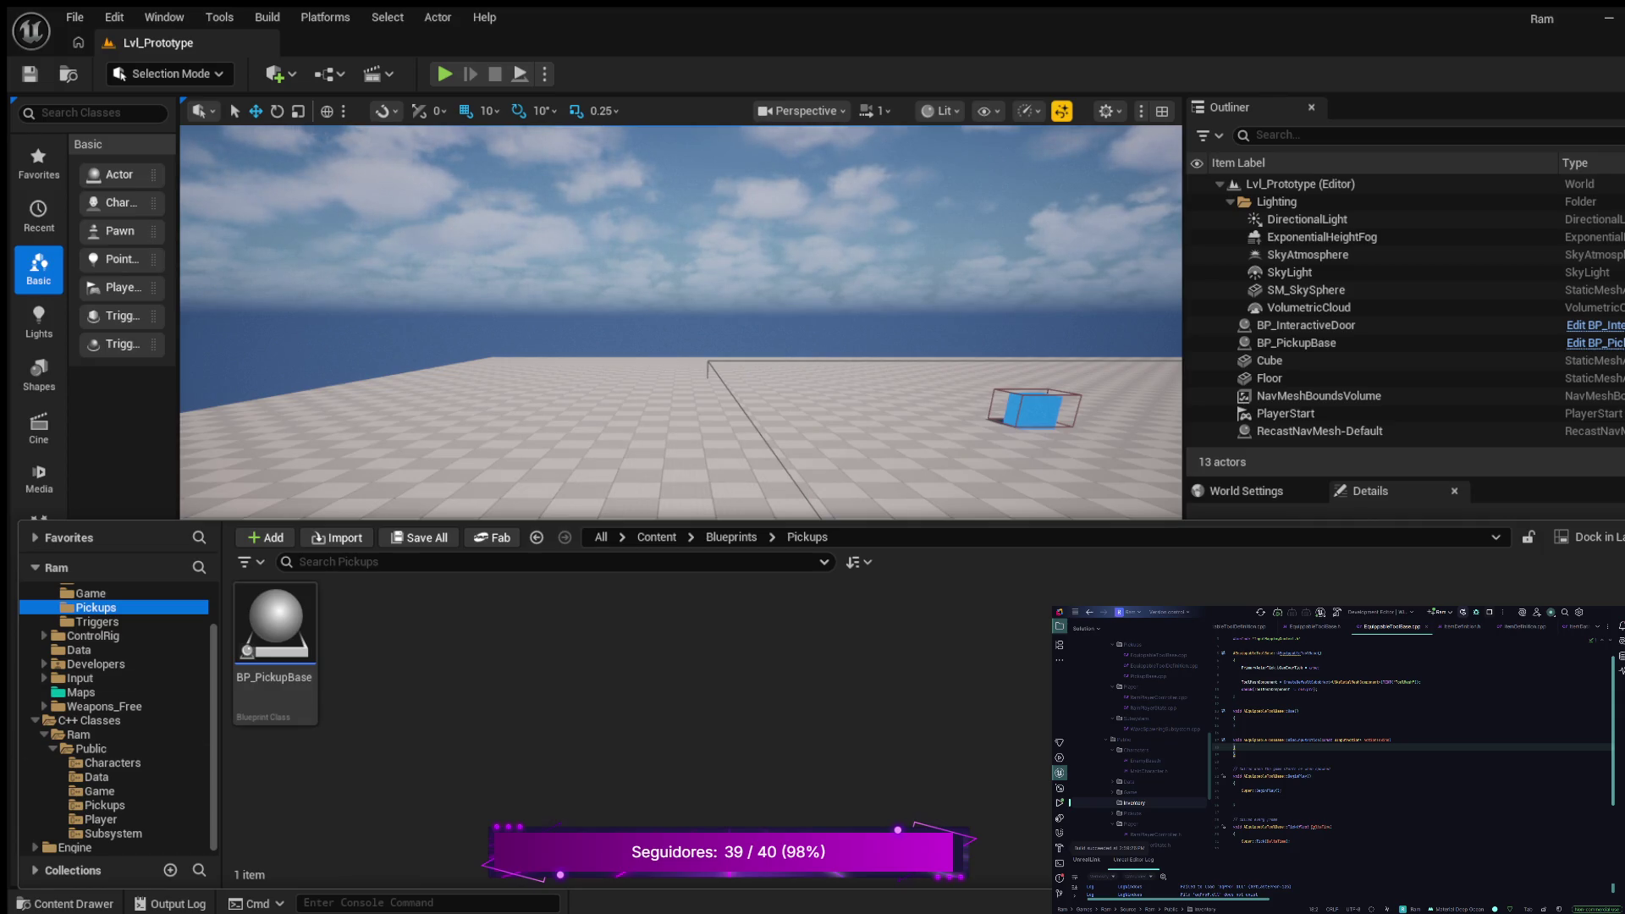
key(ctrl+space)
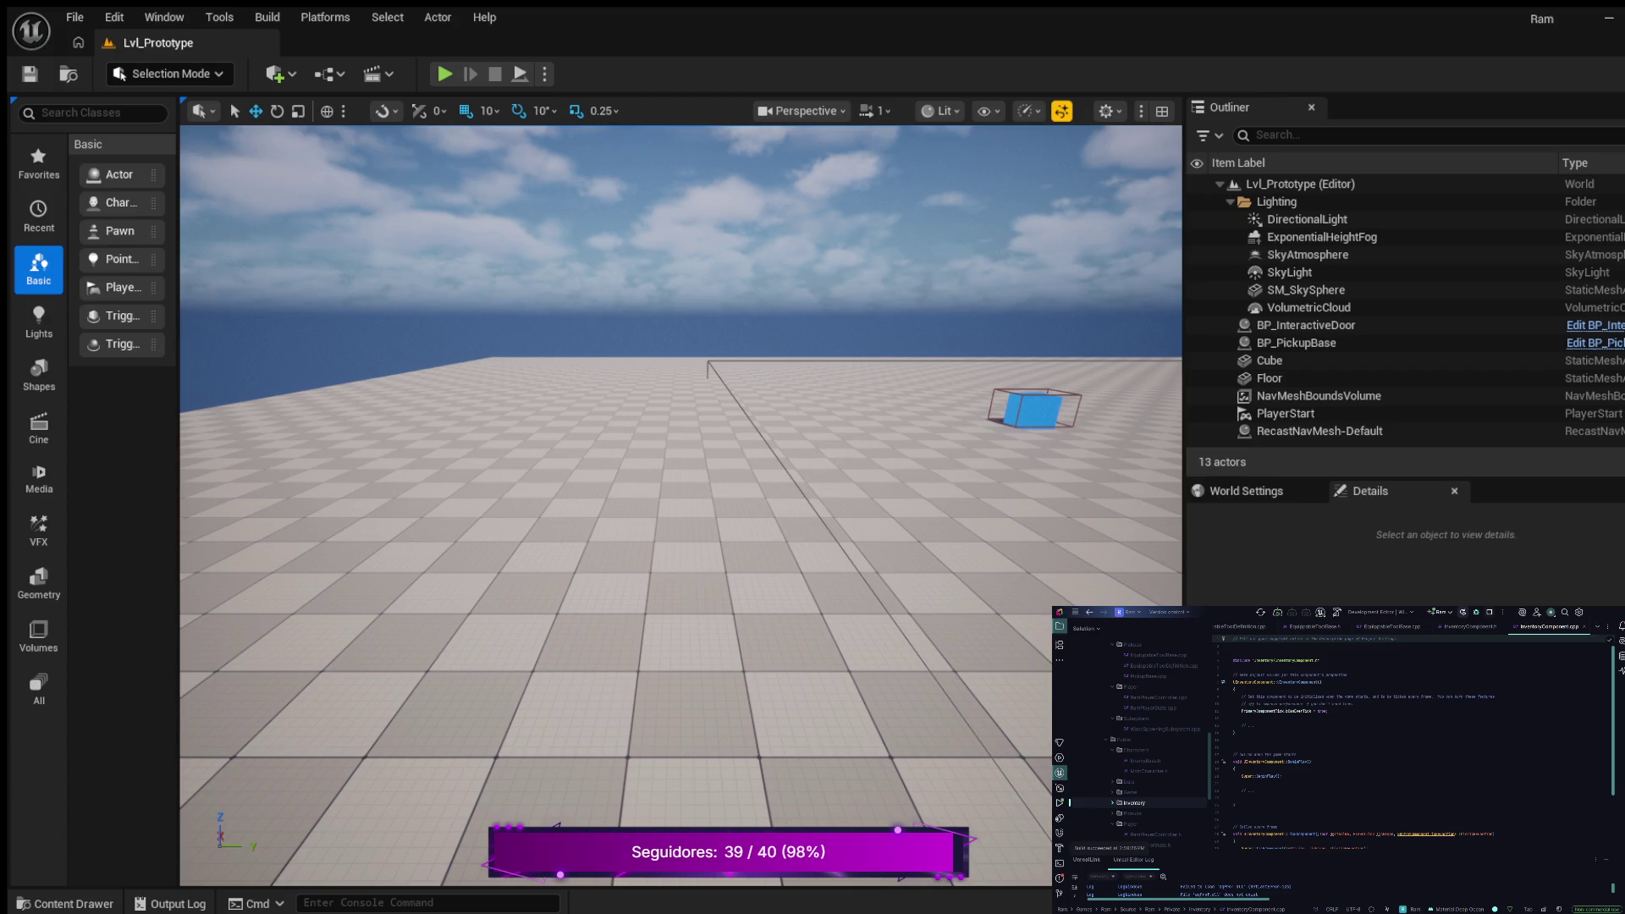
Delete the public: section and leftover blank line in InventoryComponent.h, leaving only GENERATED_BODY()
scroll(1422, 720, down, 3)
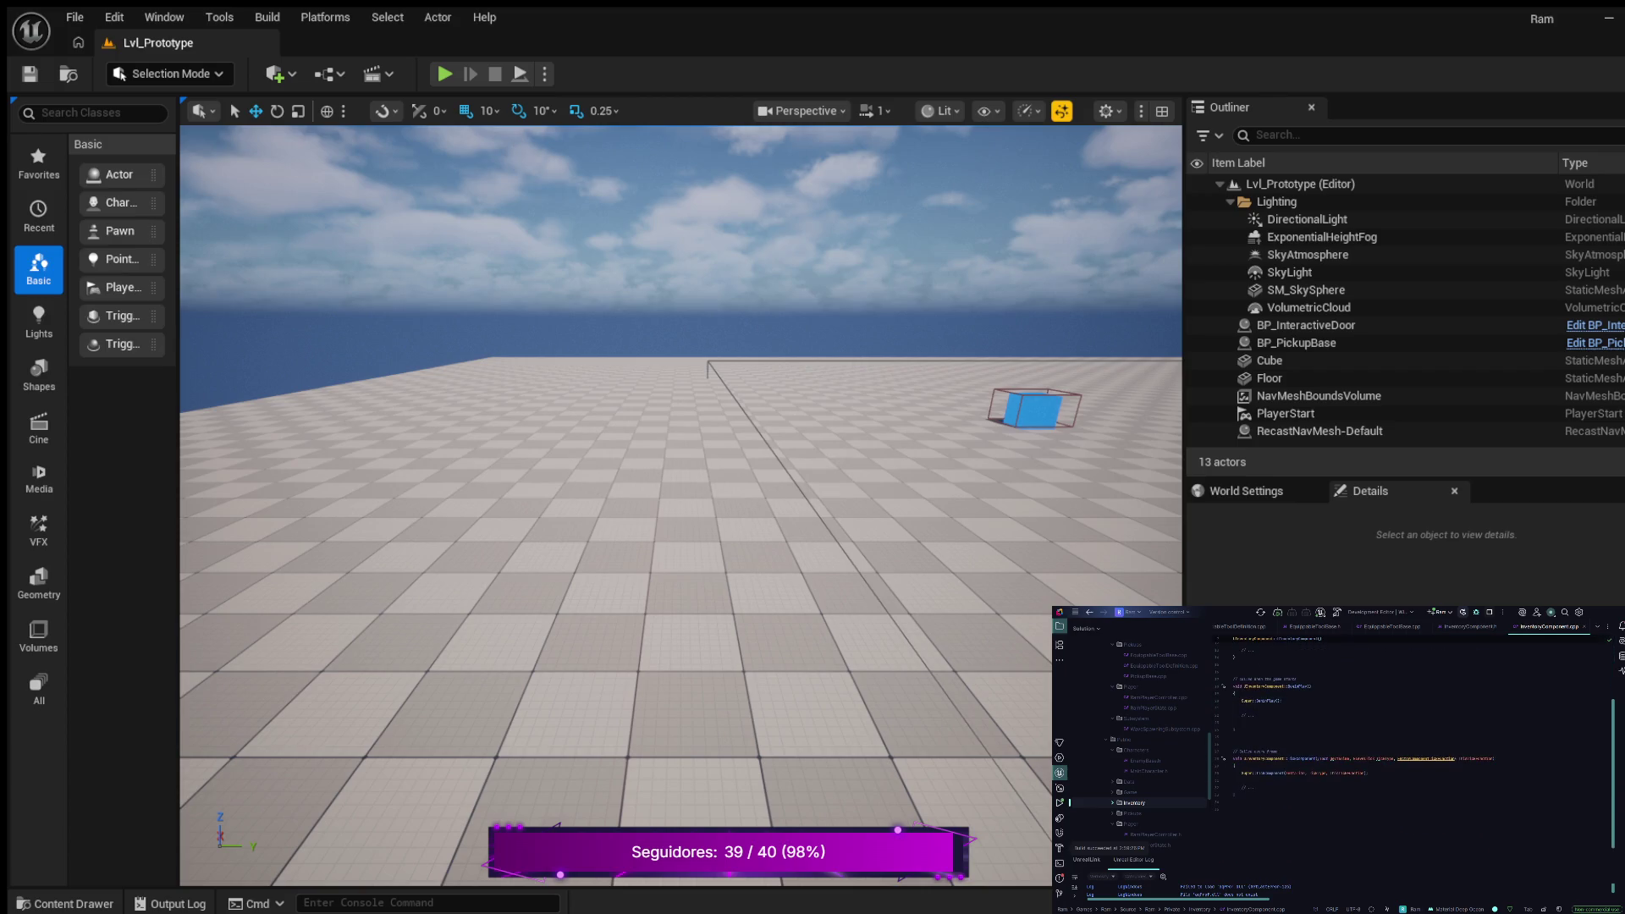
scroll(1422, 742, up, 3)
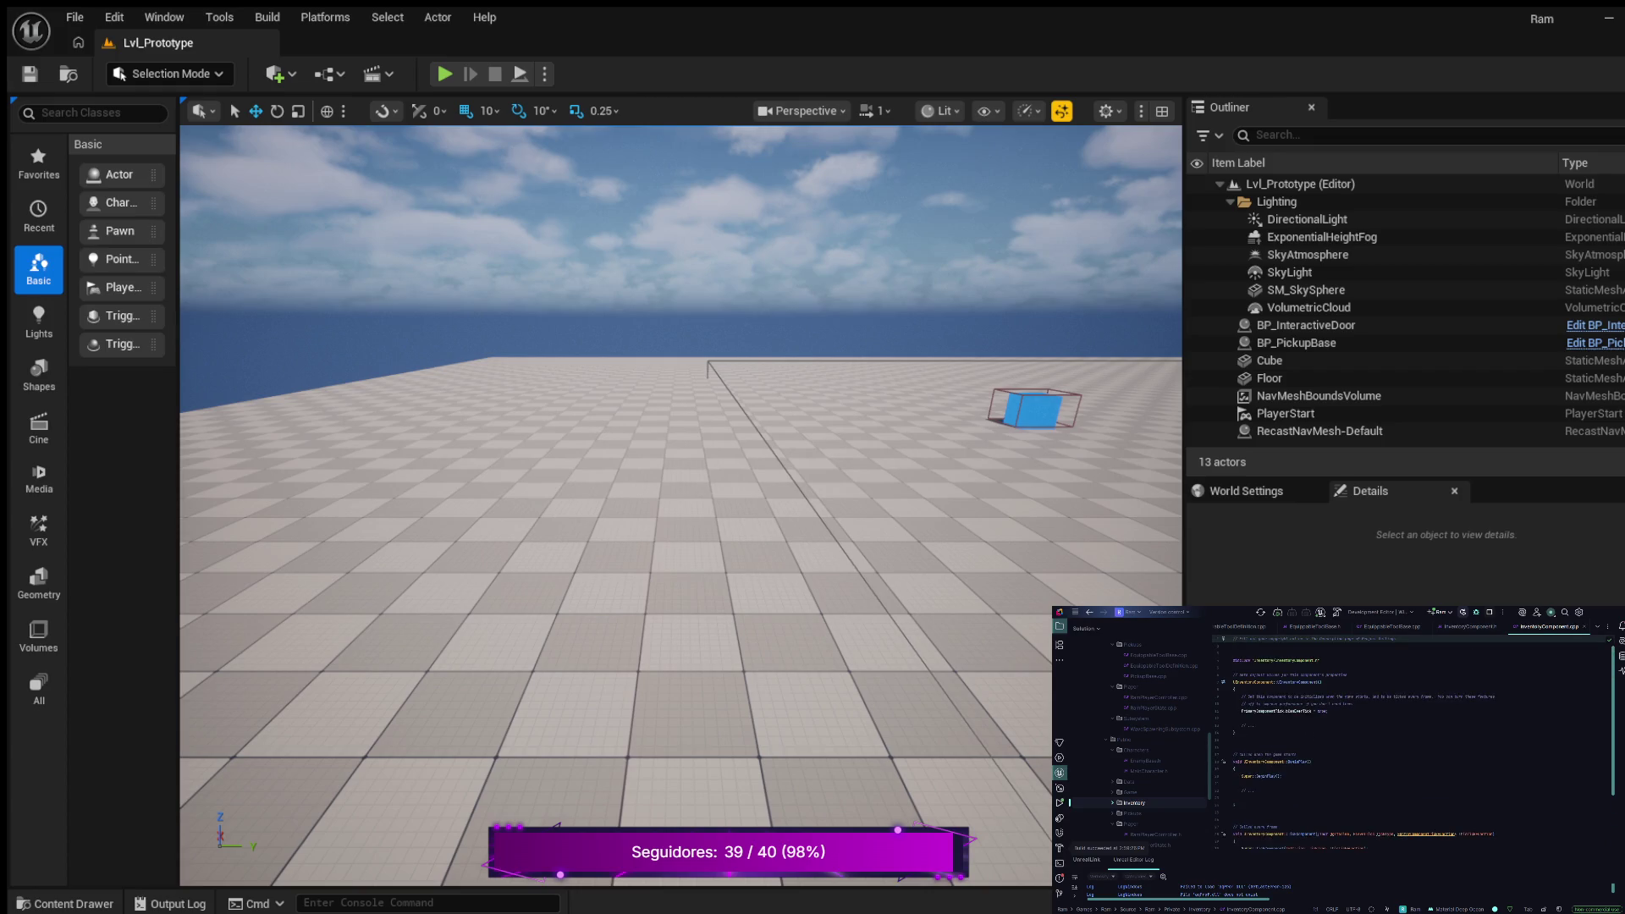
scroll(1422, 742, down, 1)
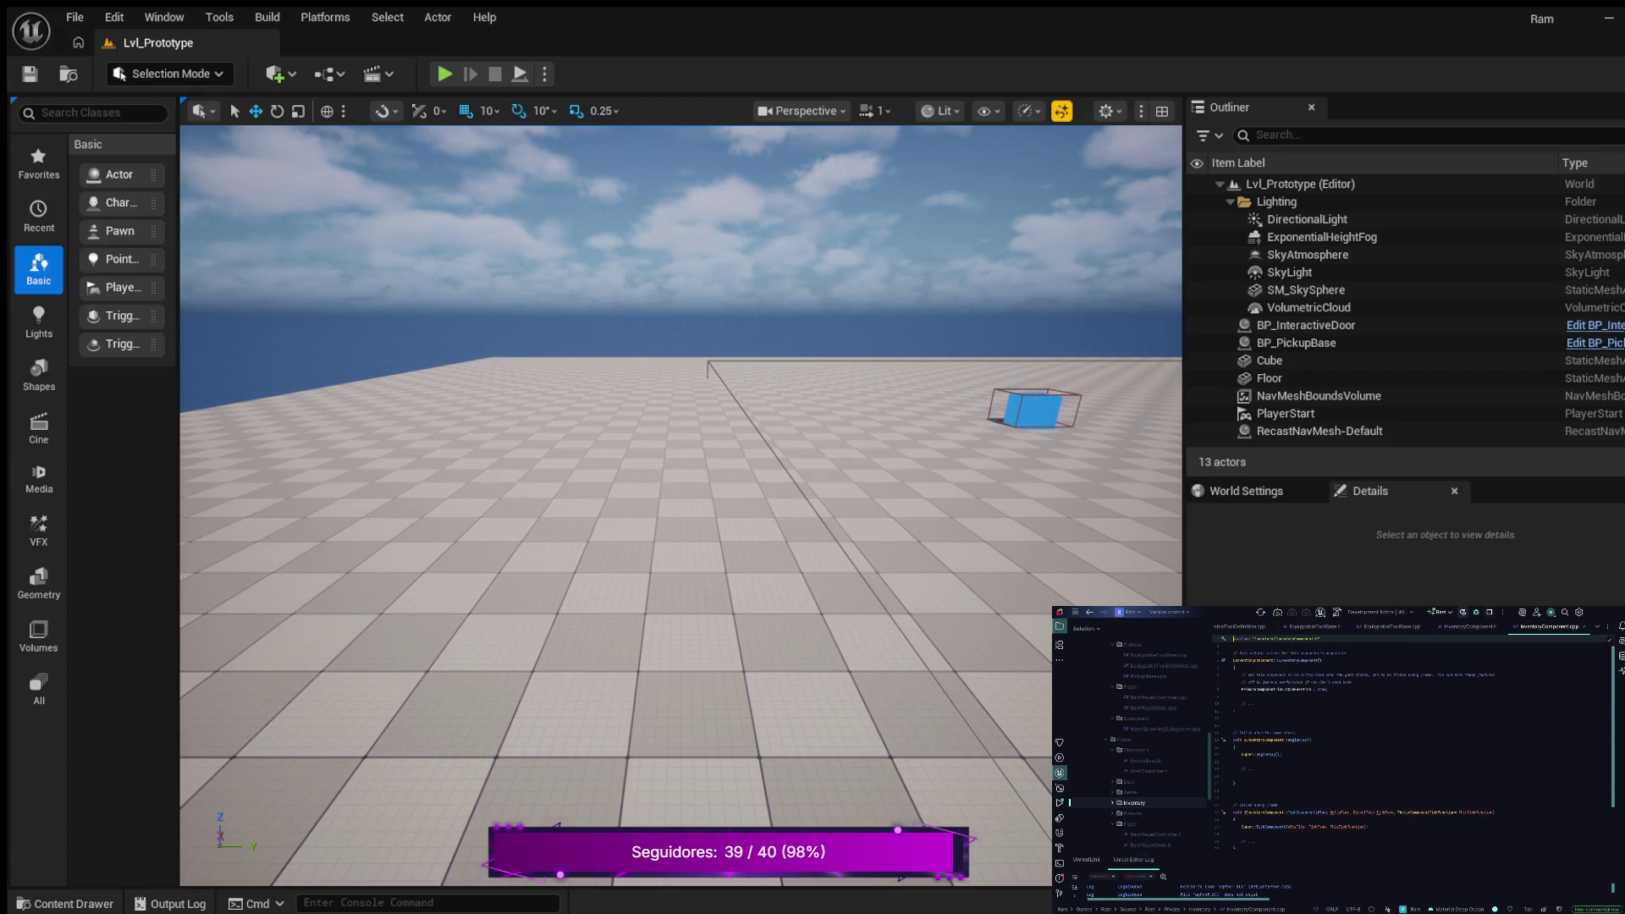
key(alt+o)
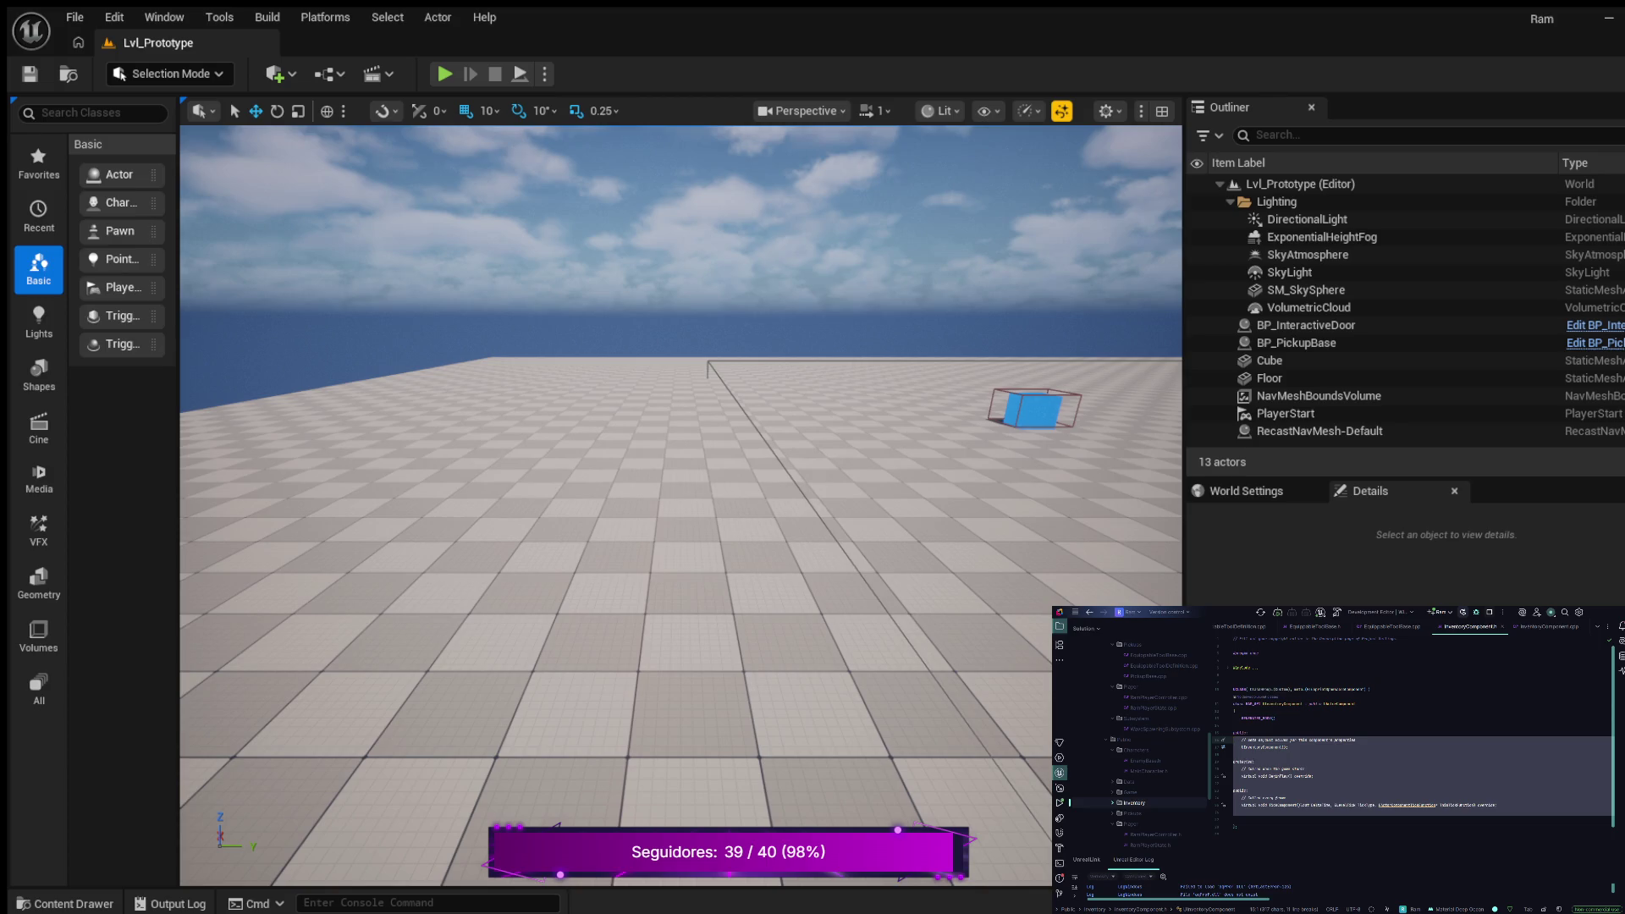
key(Delete)
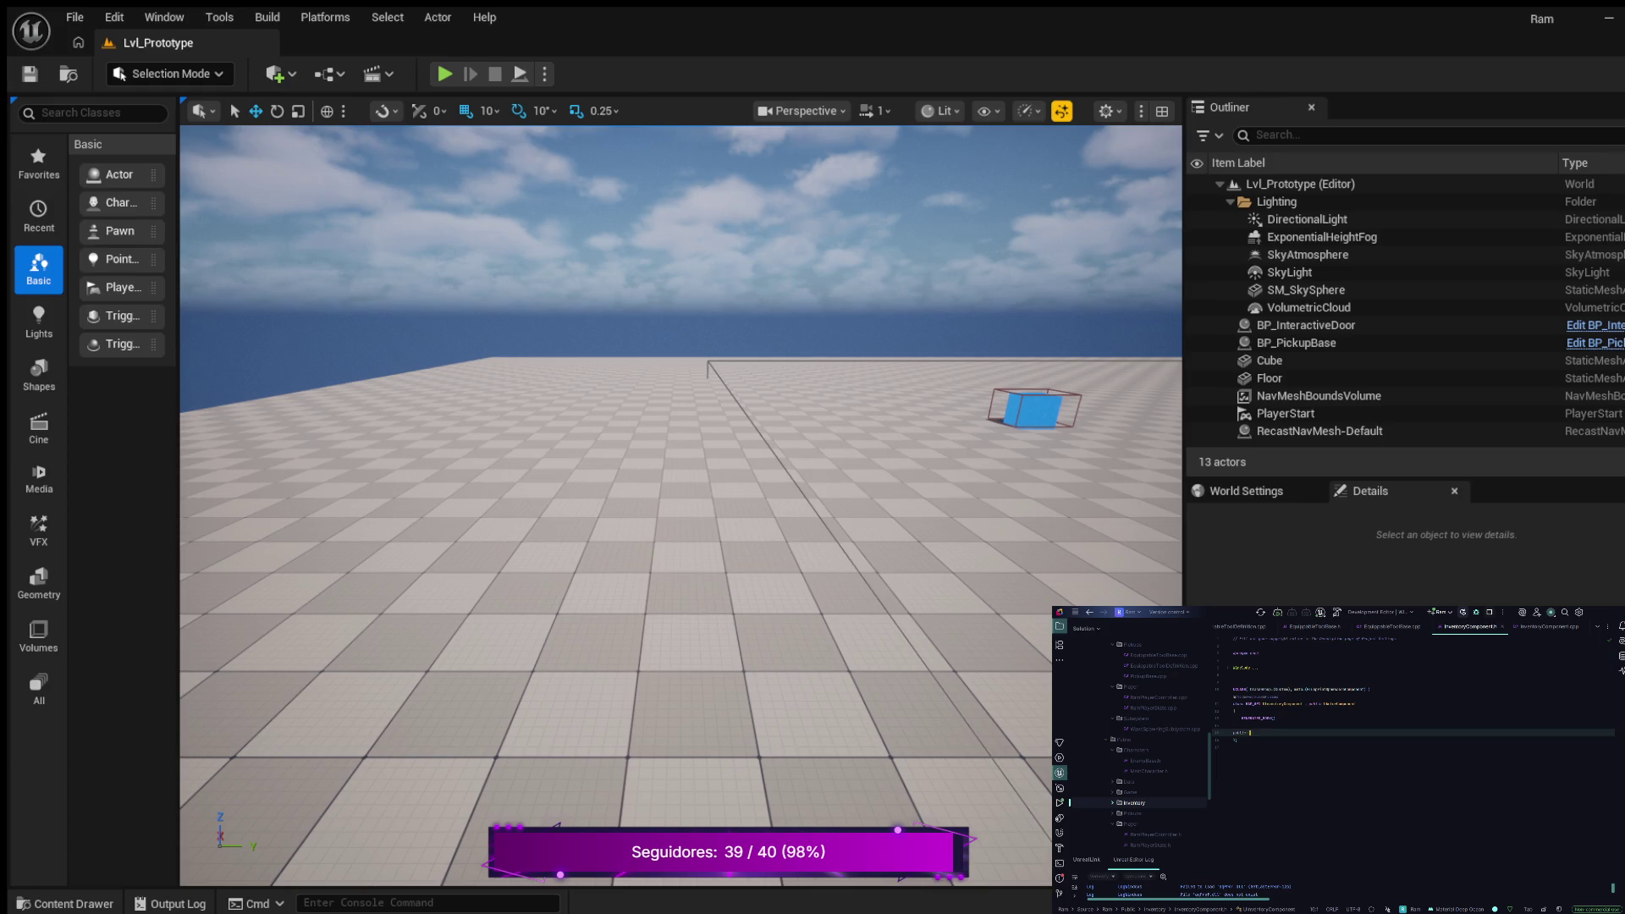
key(BackSpace)
key(BackSpace)
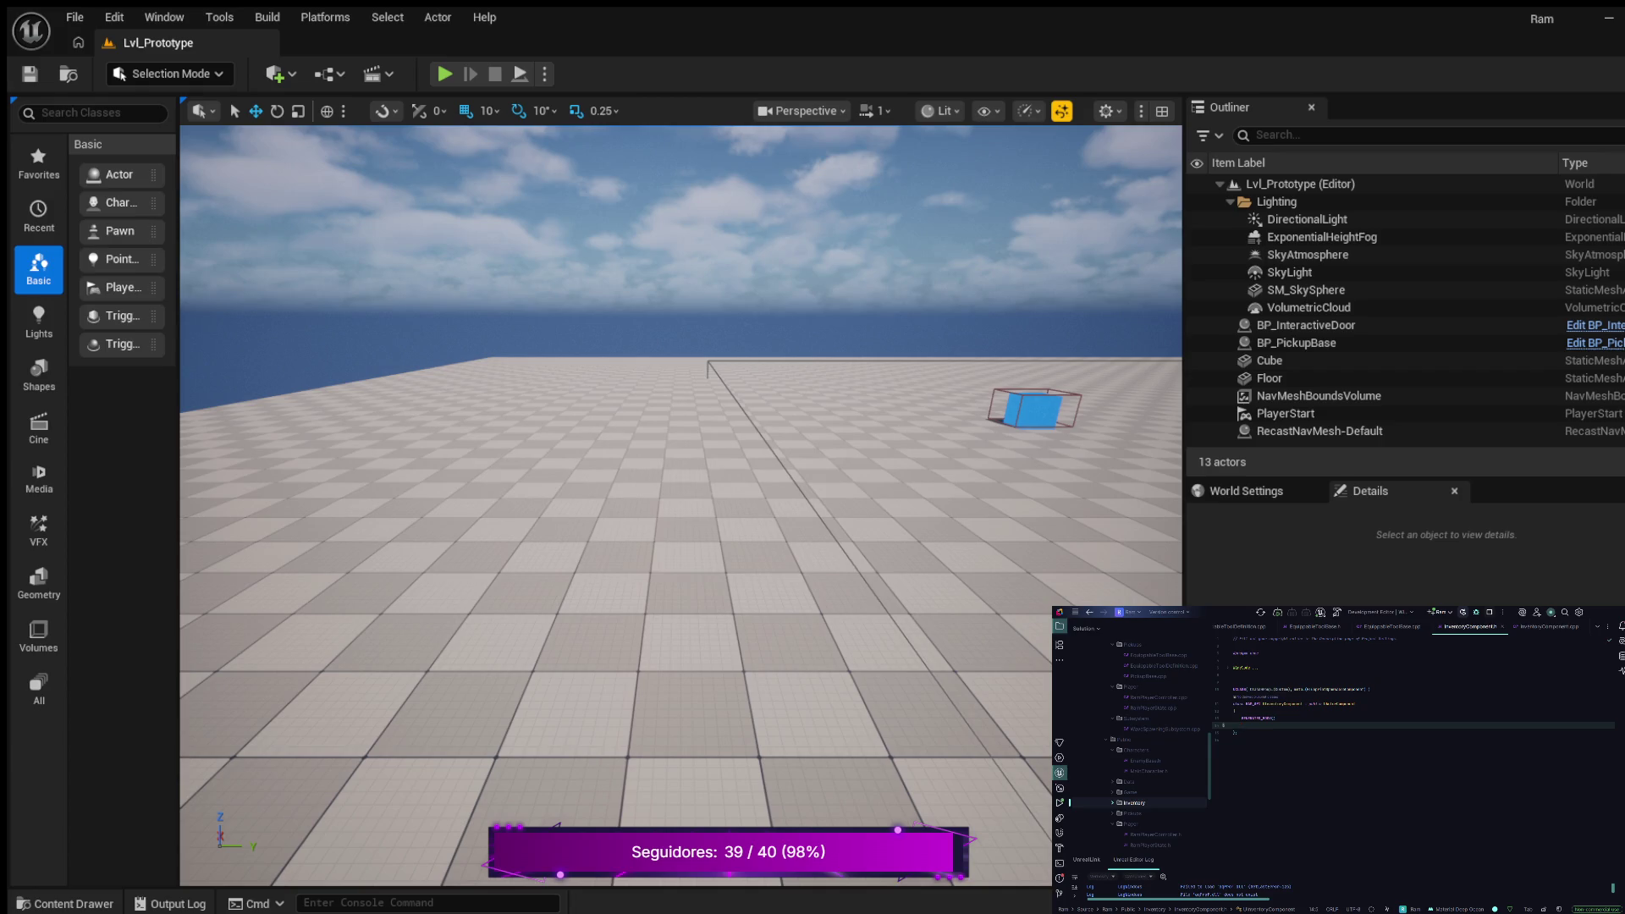
key(BackSpace)
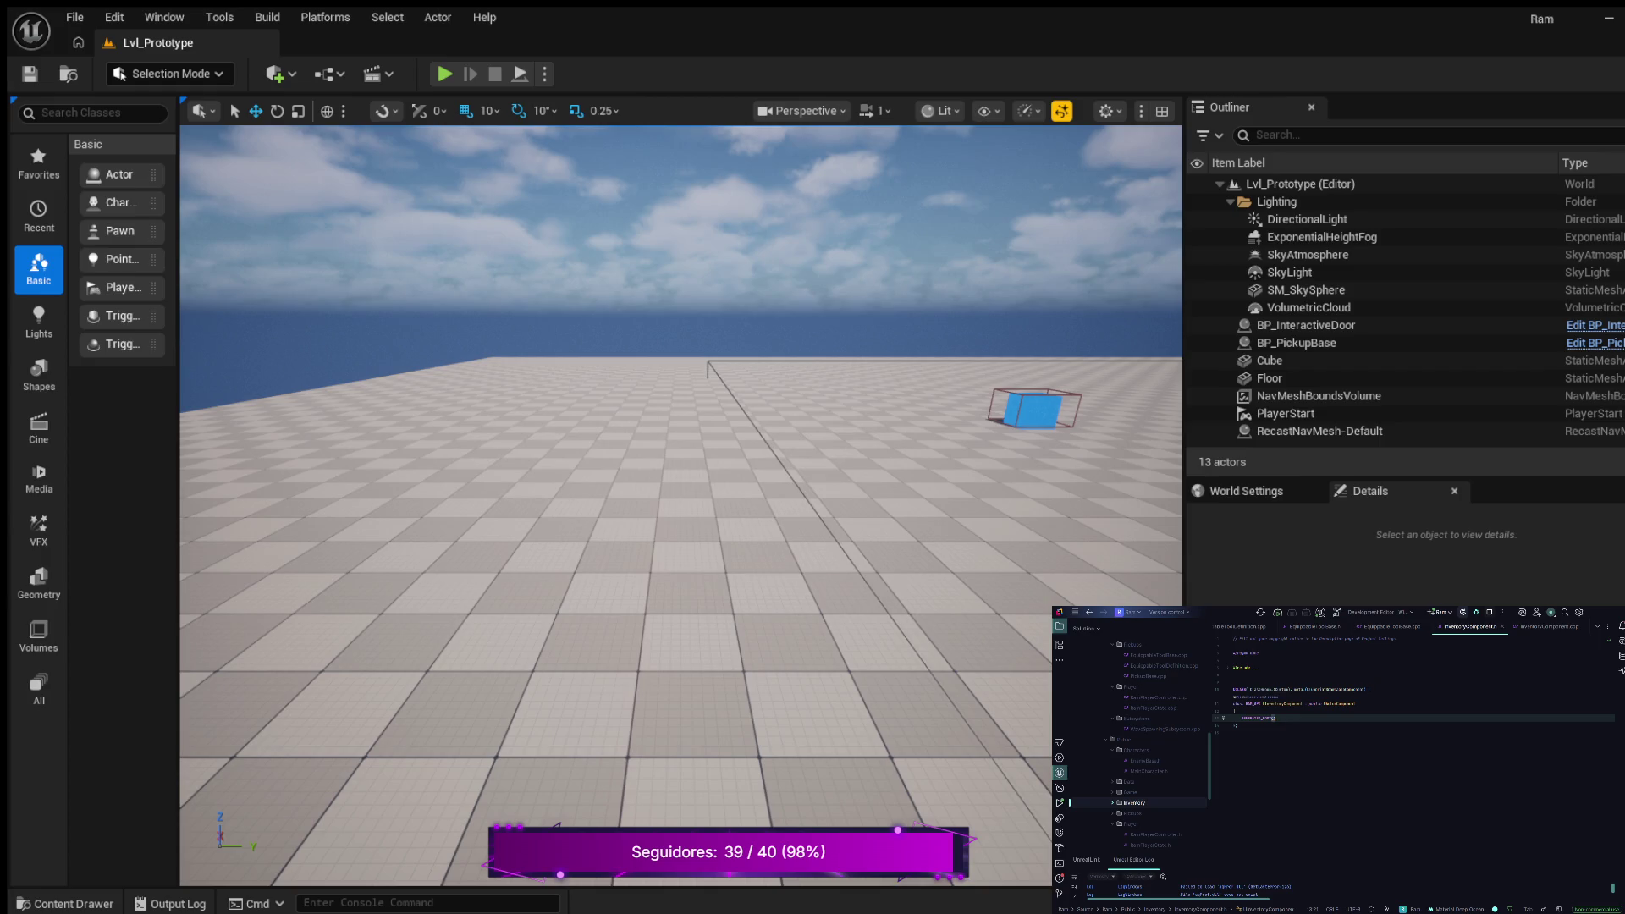
click(1549, 626)
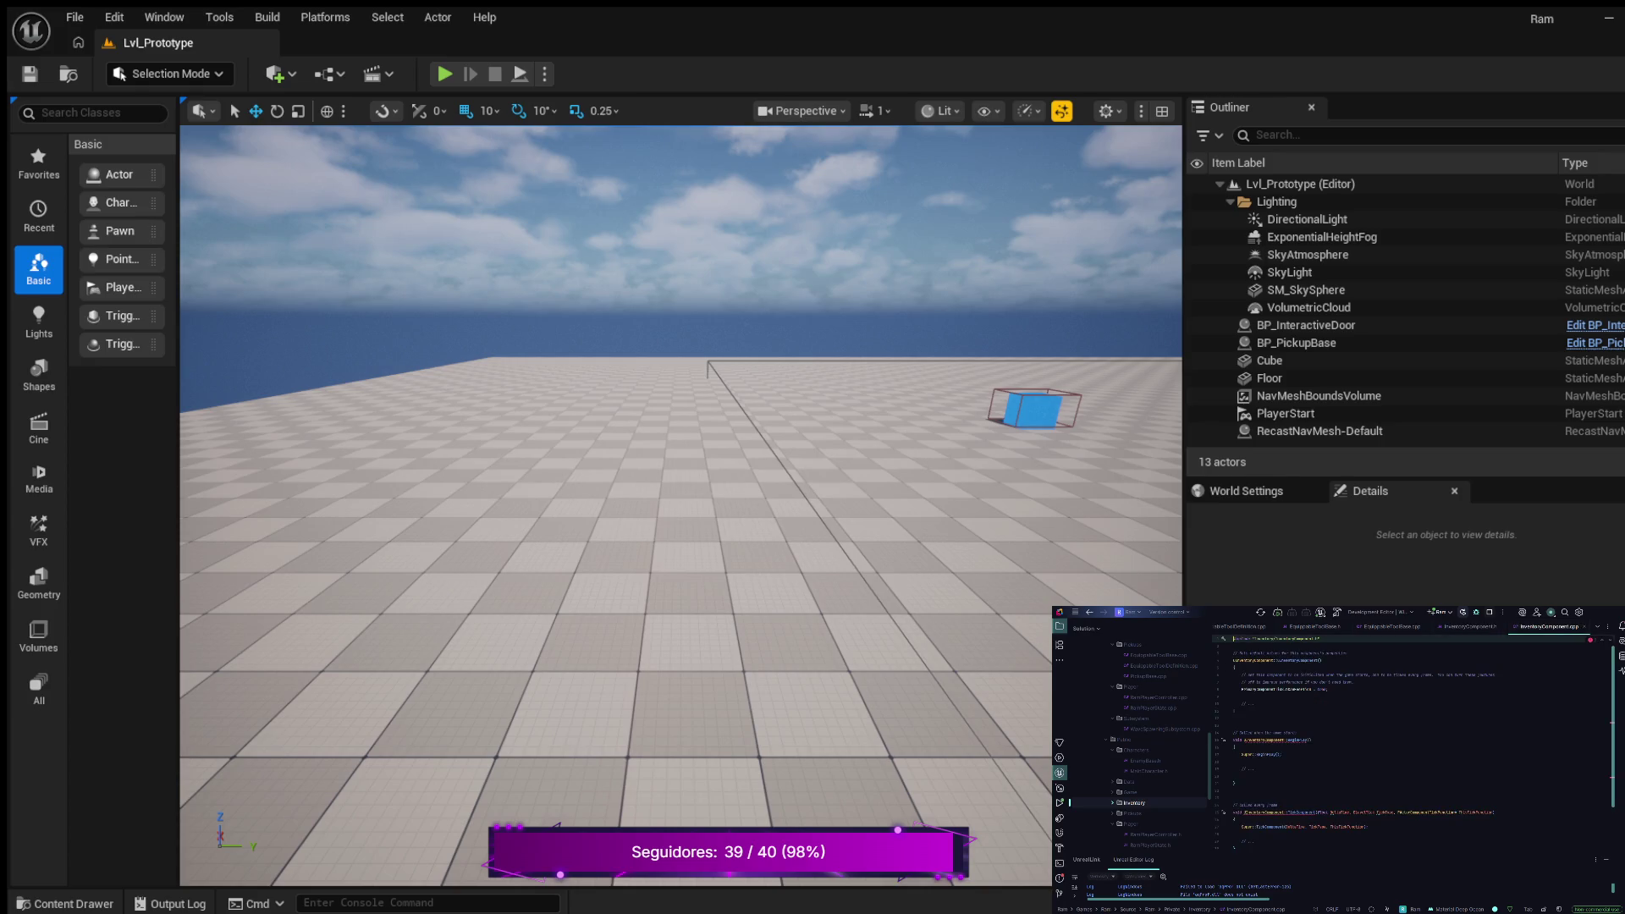
Delete the BeginPlay and TickComponent code from InventoryComponent.cpp
scroll(1414, 736, down, 2)
scroll(1414, 736, up, 1)
drag(1253, 846, 1233, 733)
key(BackSpace)
key(BackSpace)
key(BackSpace)
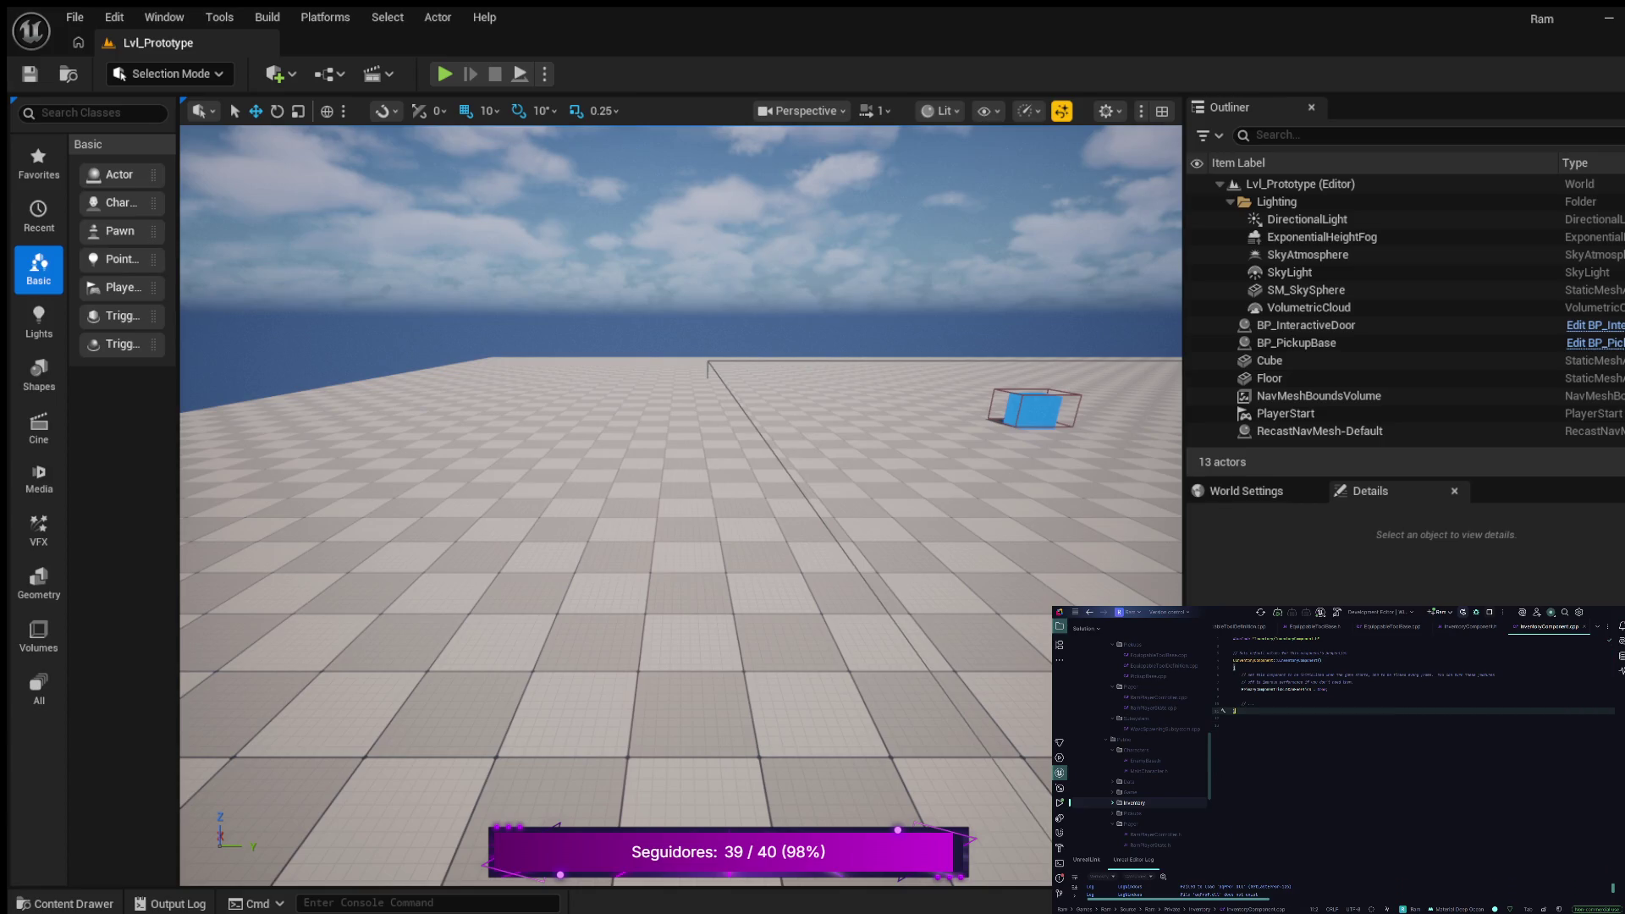
Remove the header's top comment and blank line, and expand the collapsed #include lines
click(1470, 627)
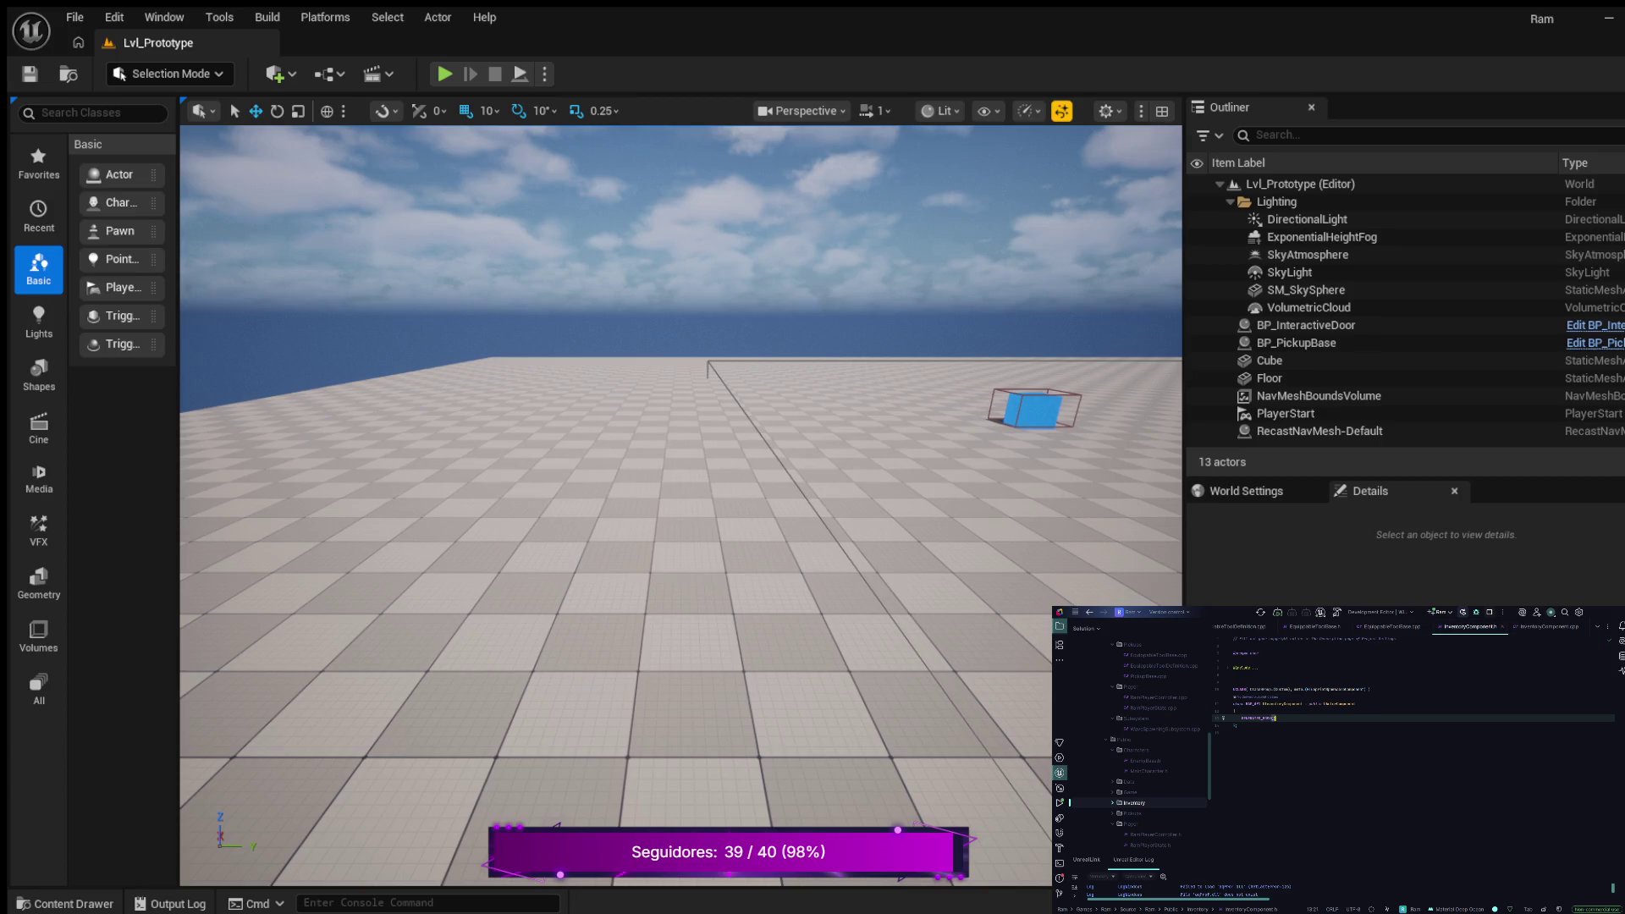
click(1274, 639)
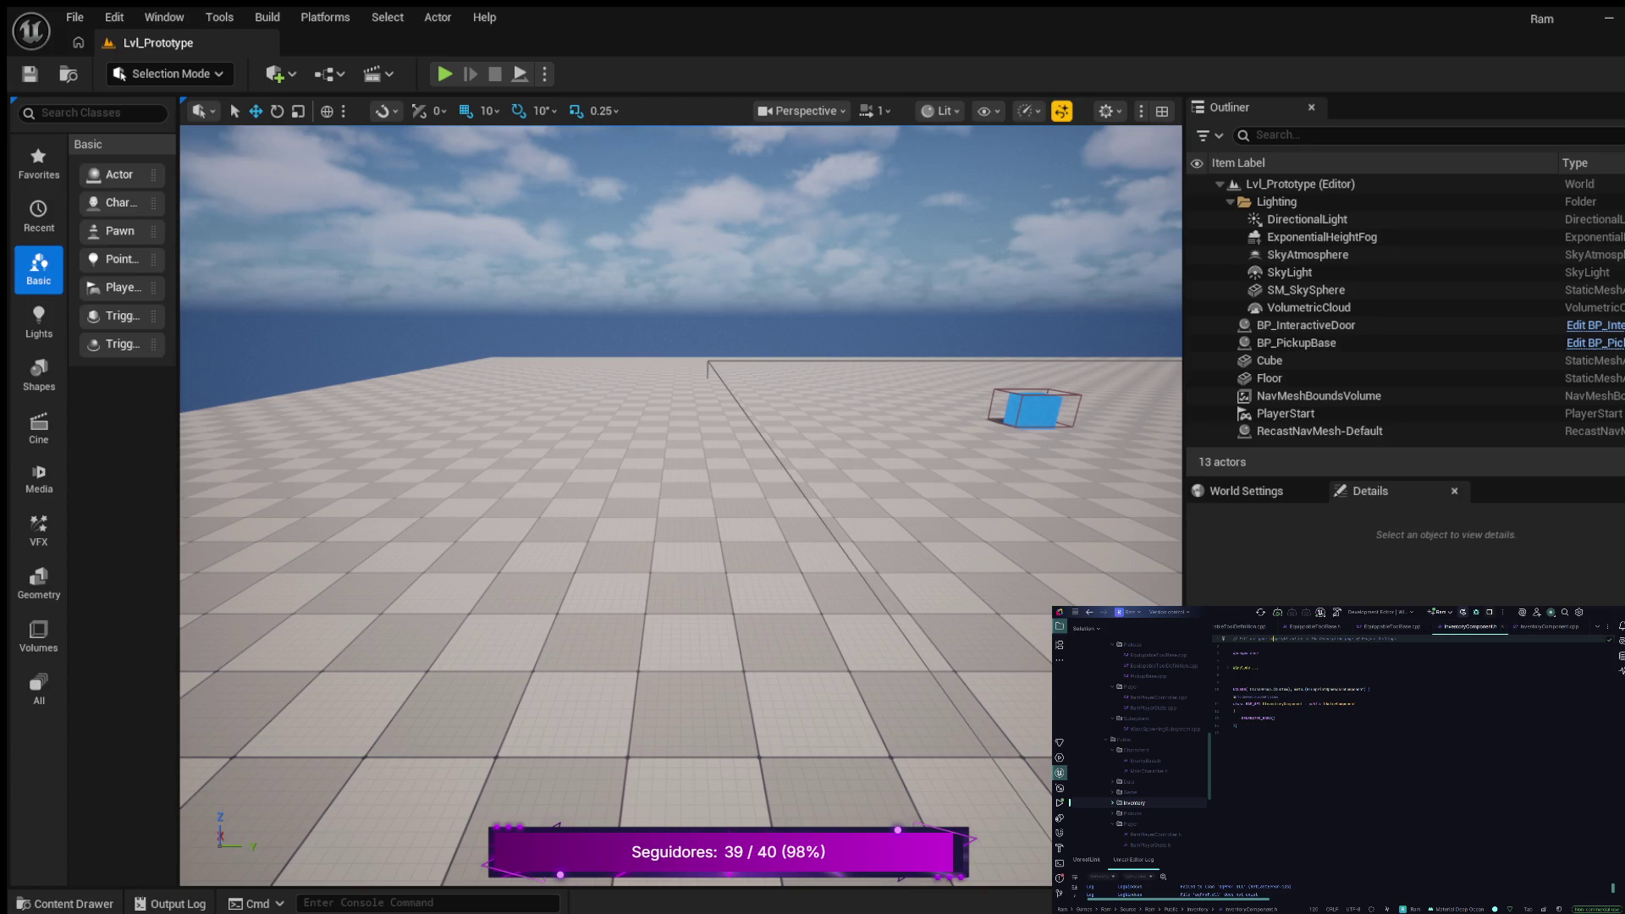
key(ctrl+y)
key(ctrl+y)
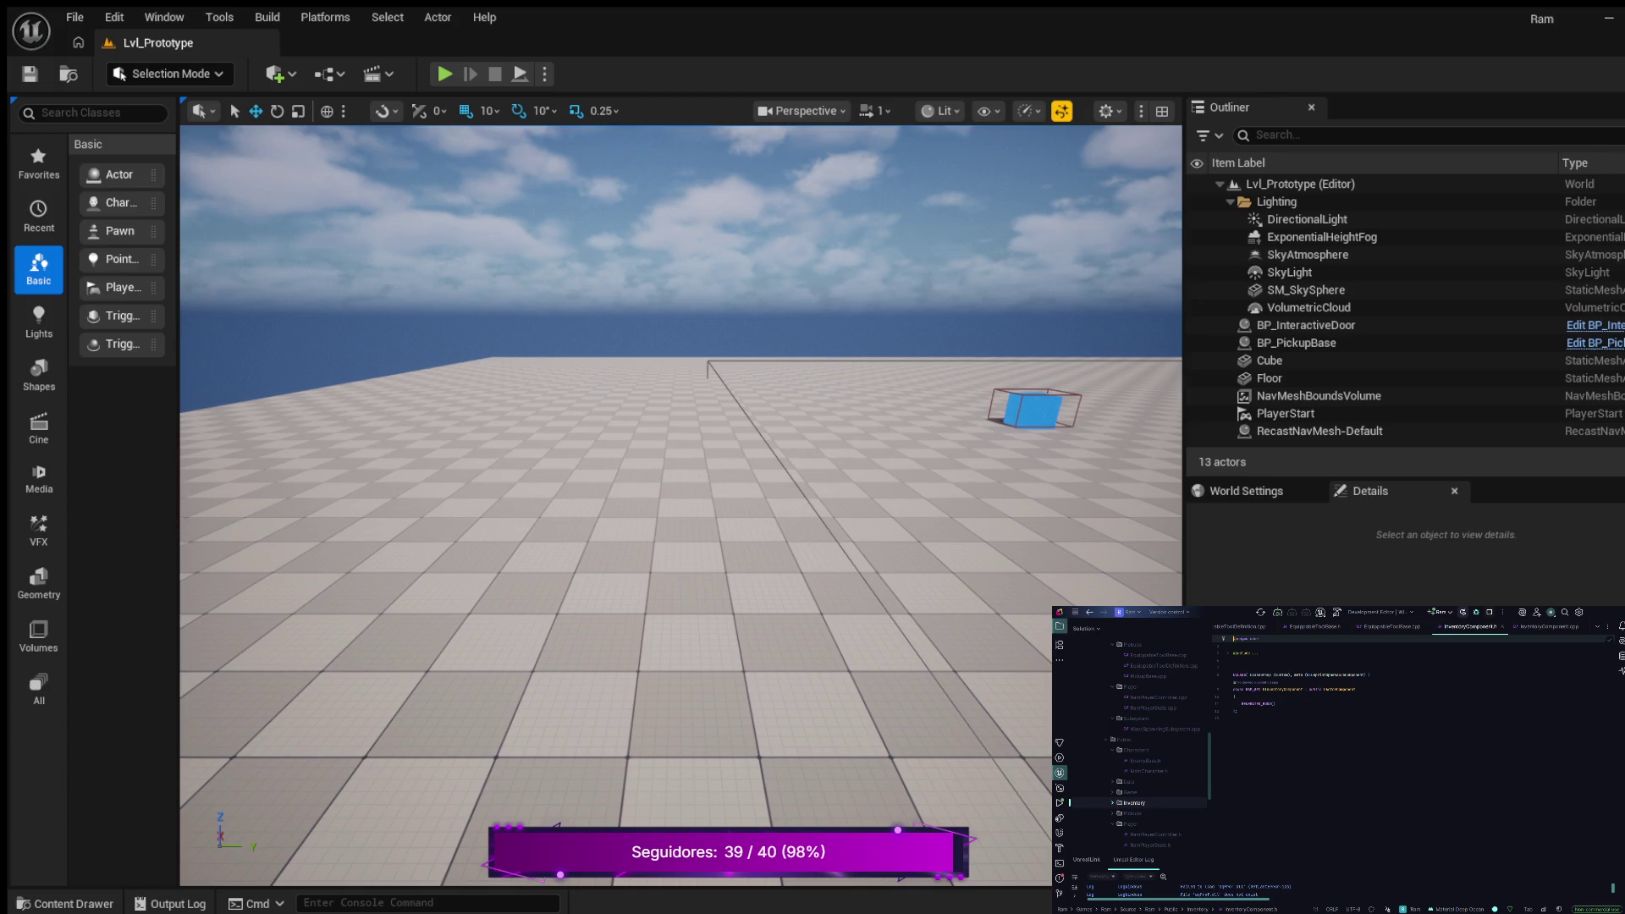
key(ctrl+equal)
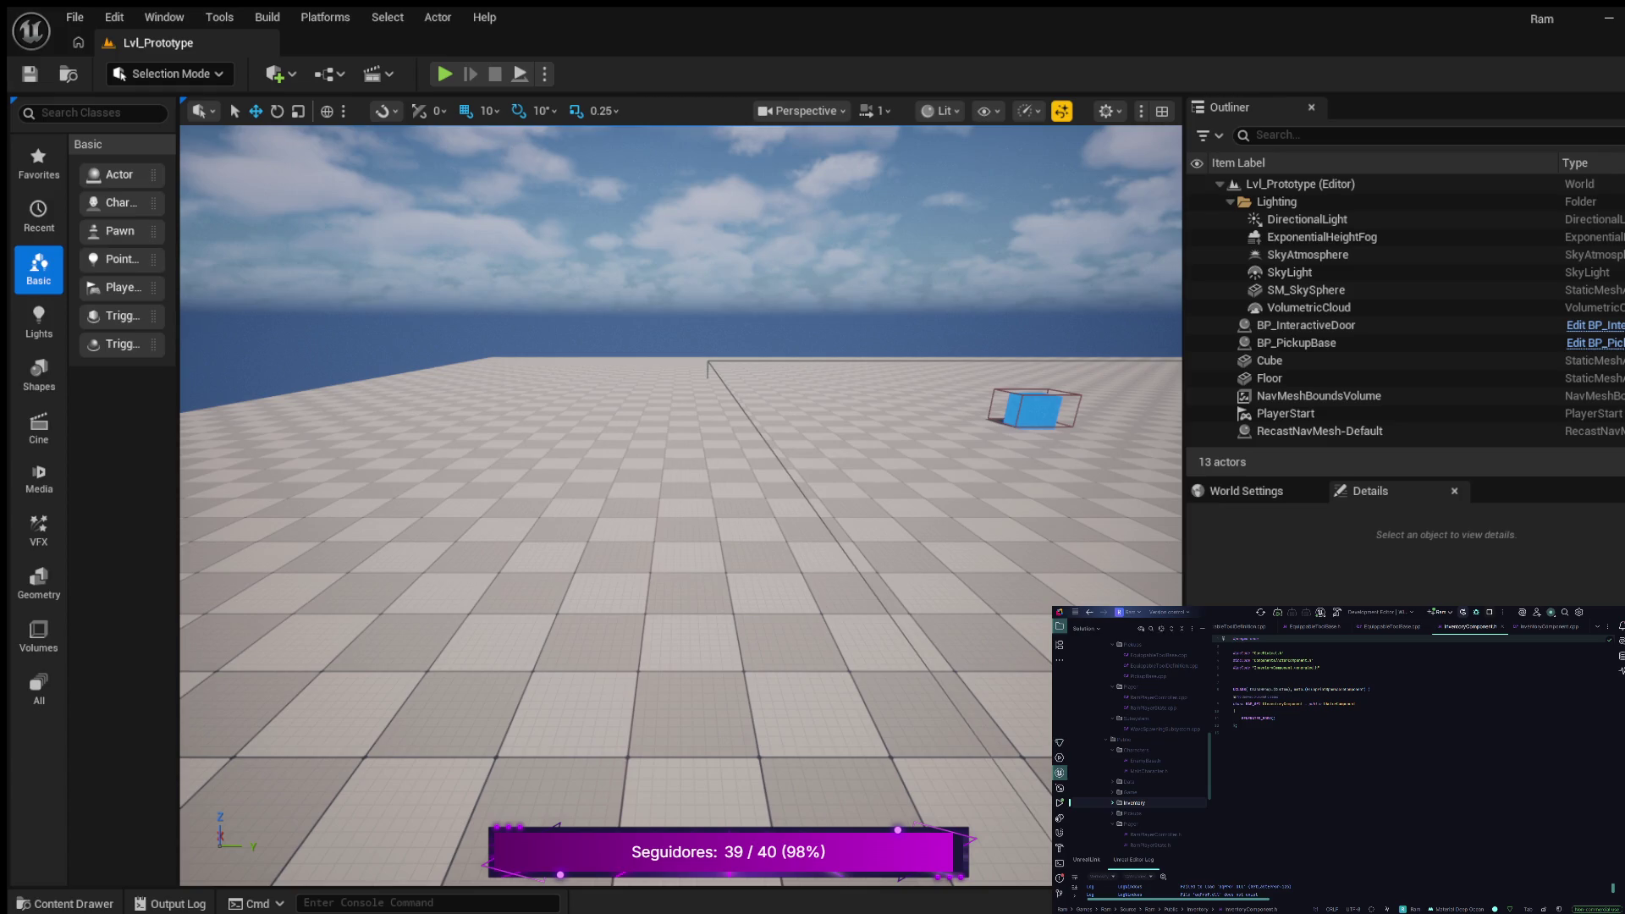
Add a forward declaration for the UInventory item class after the includes
click(1234, 675)
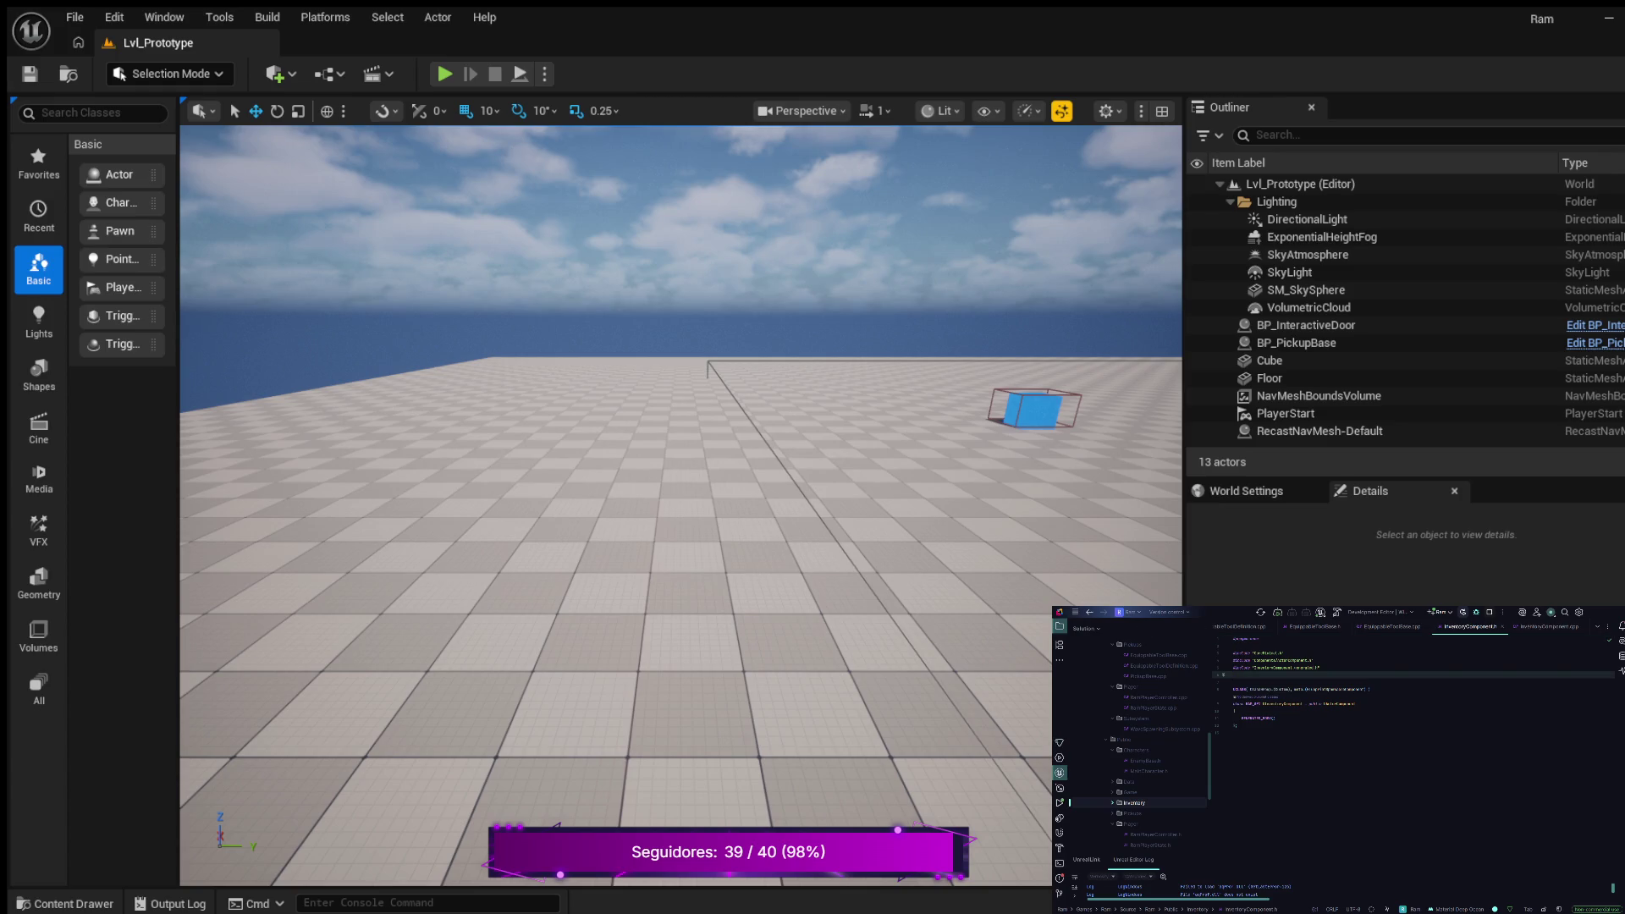
key(Return)
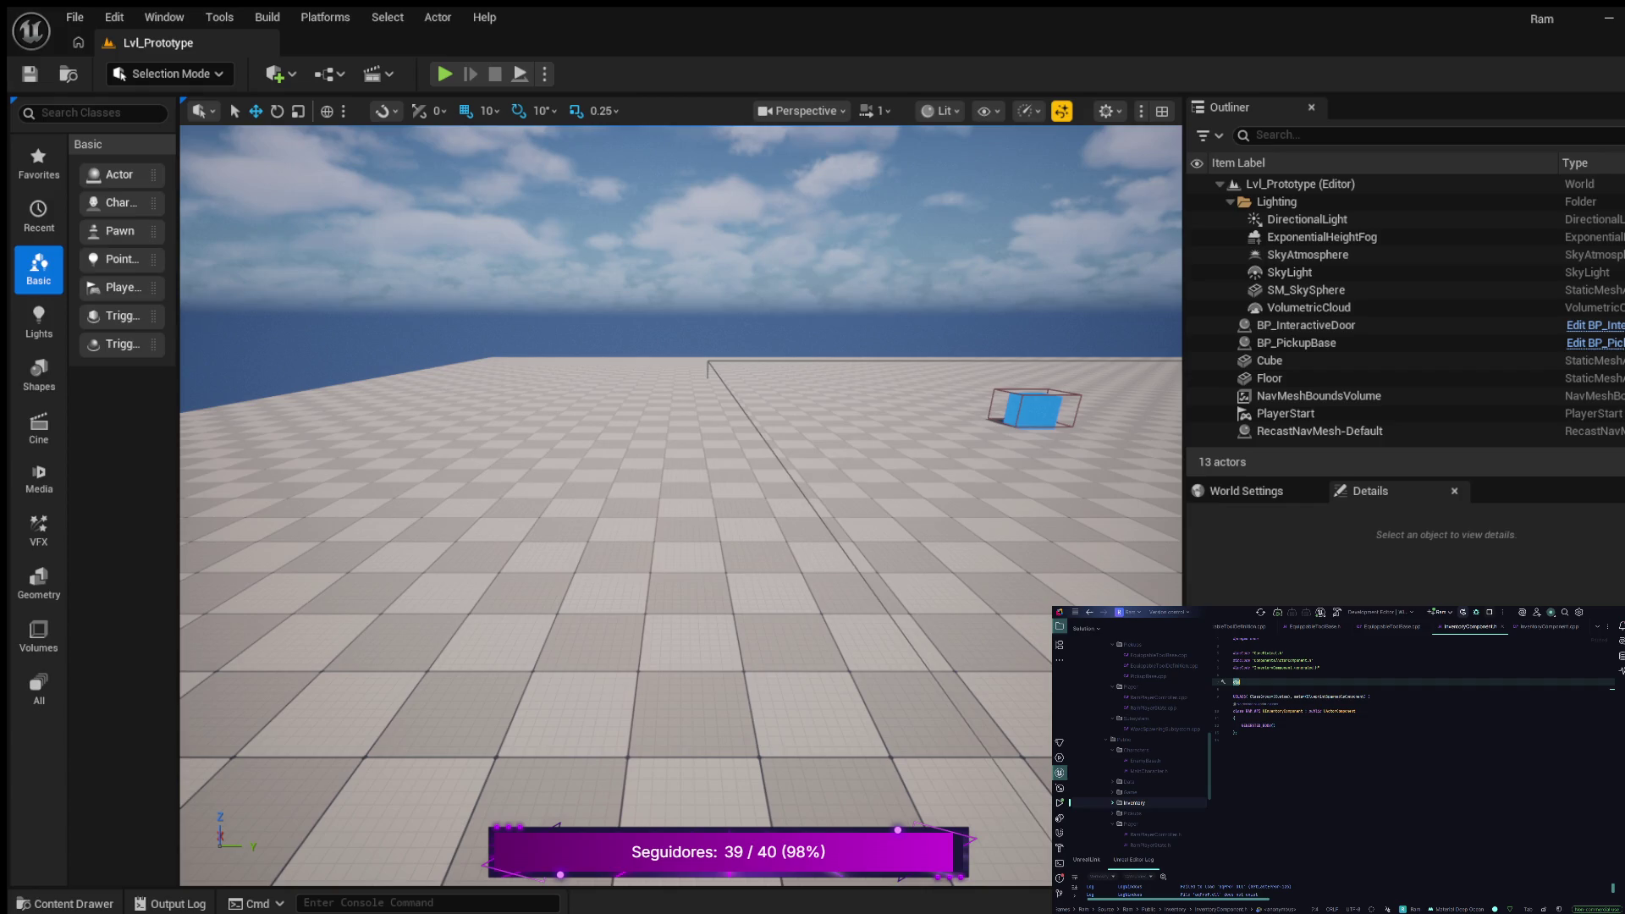
text(s)
key(Tab)
text(UInventory)
key(Tab)
text(;)
key(Down)
key(Down)
key(Down)
key(Down)
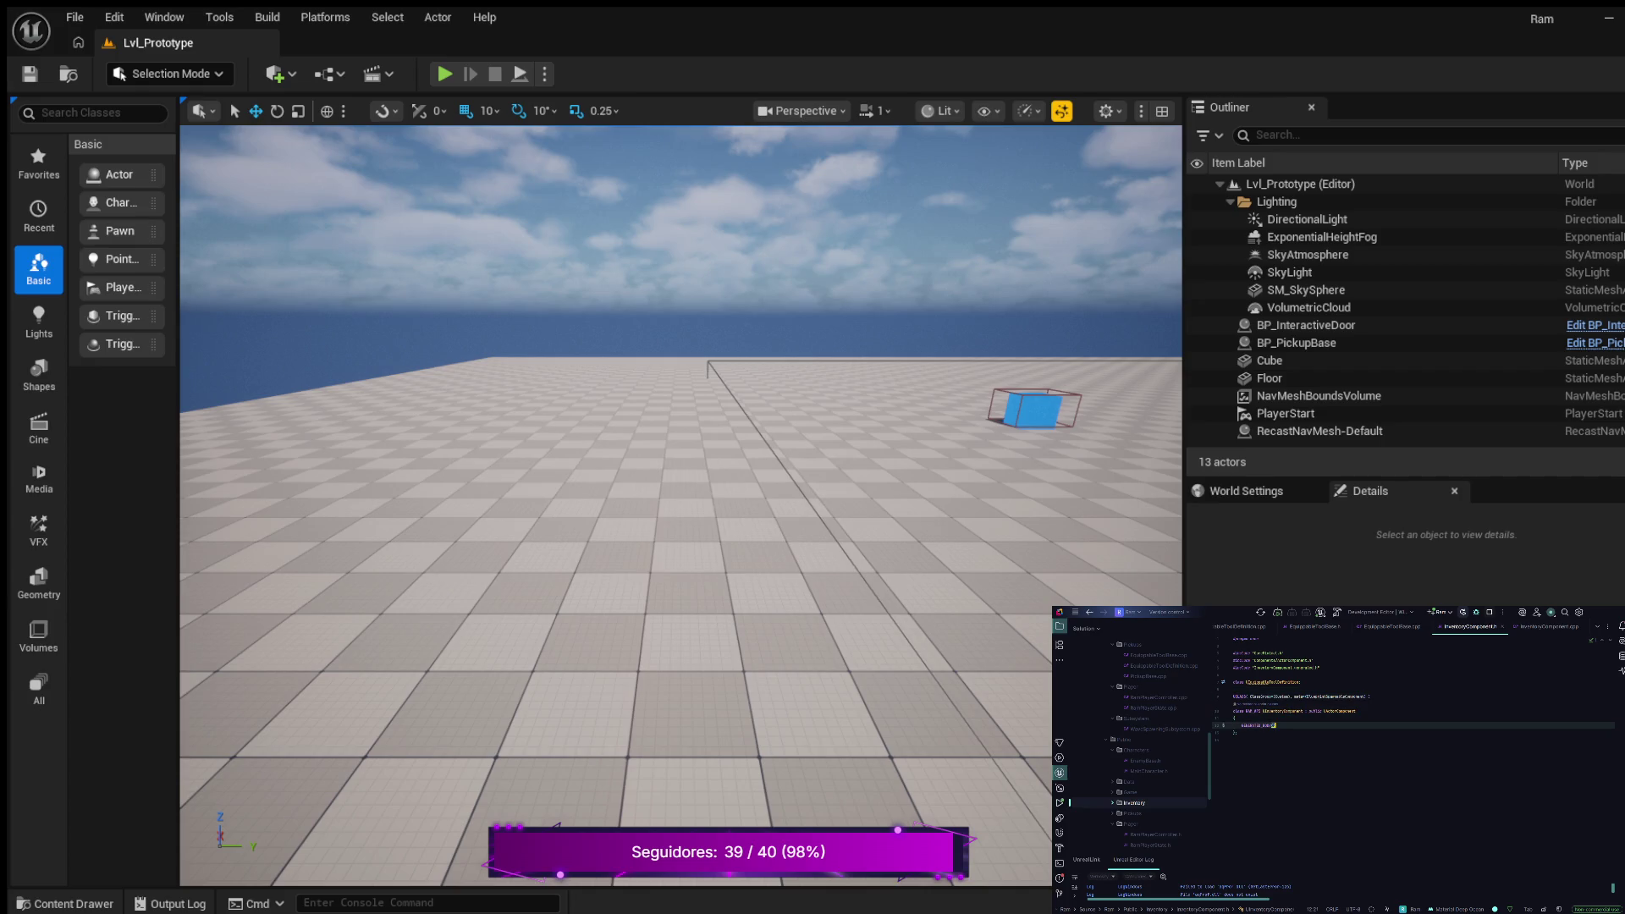
Add a public: section below GENERATED_BODY() declaring the UInventoryComponent() constructor
key(Return)
key(Return)
key(Tab)
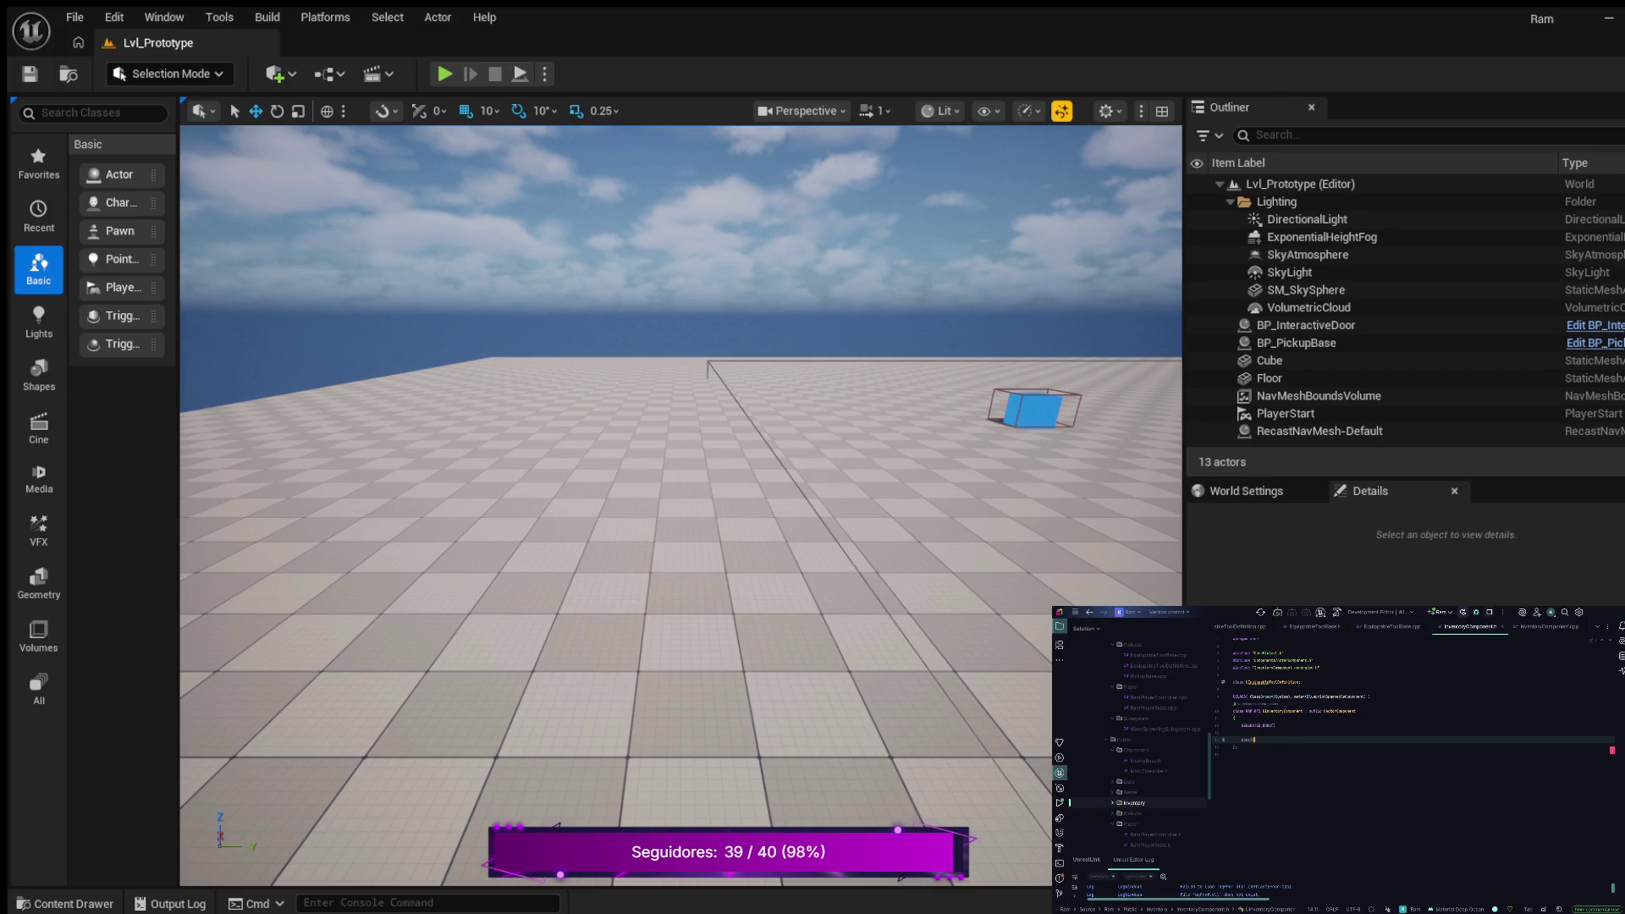
key(Return)
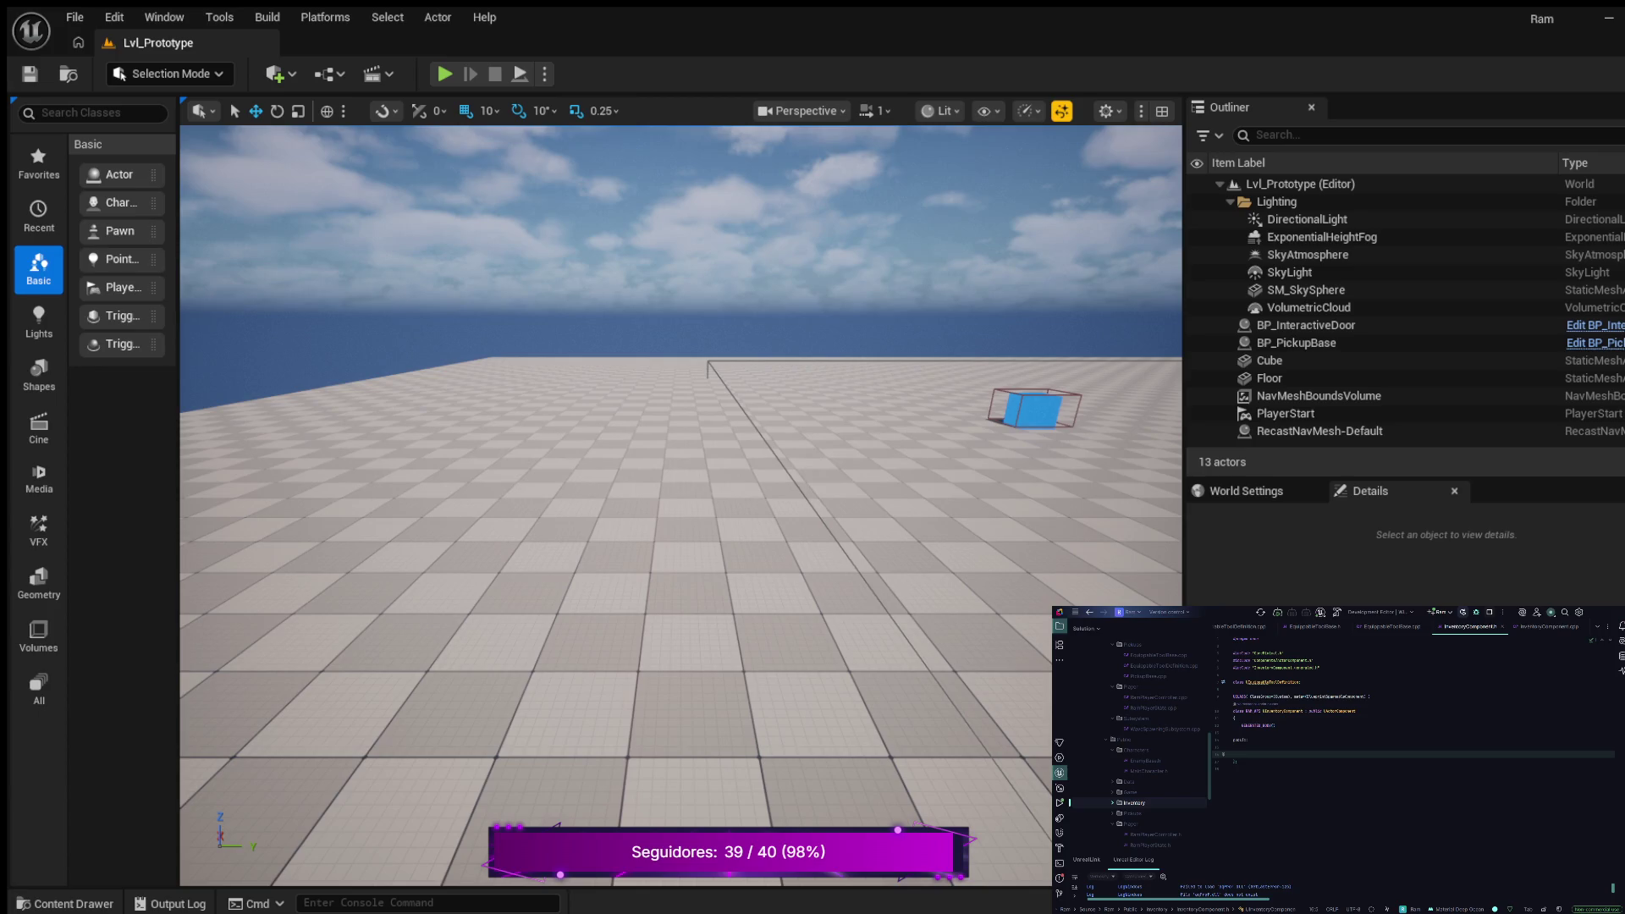
text(nventoryComponent())
key(Left)
key(Left)
key(Left)
click(1287, 754)
Declare a function taking UInventoryItem* Item below the constructor
key(Return)
key(Tab)
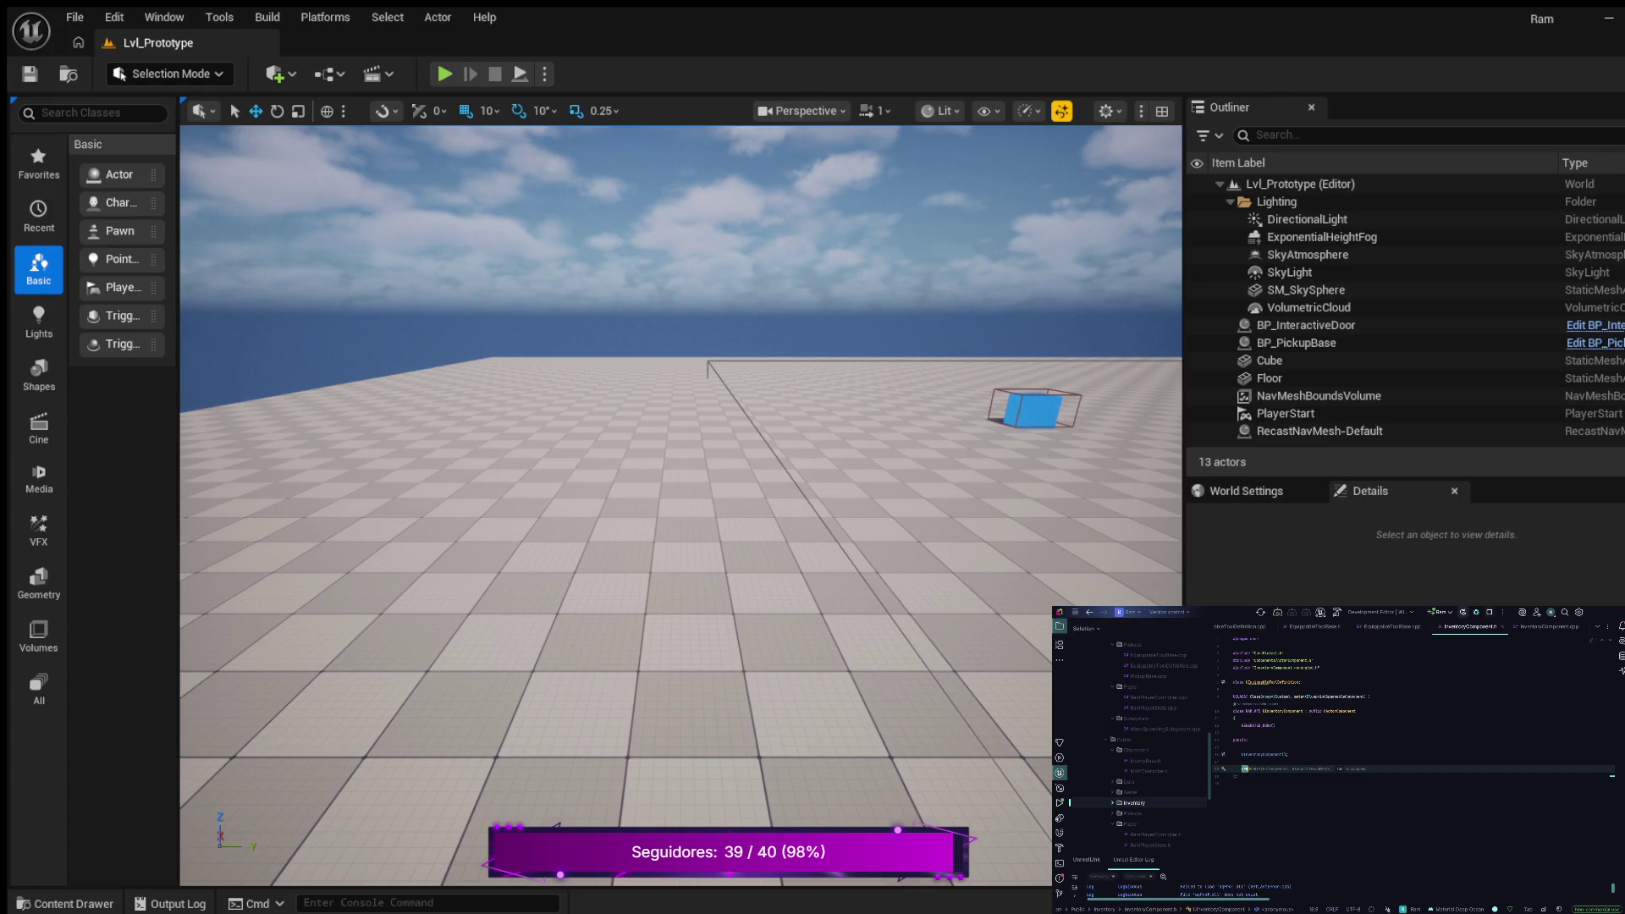
key(ctrl+z)
text(UInventoryItem* Item)
text(Item))
text(, )
text("Item")
key(Return)
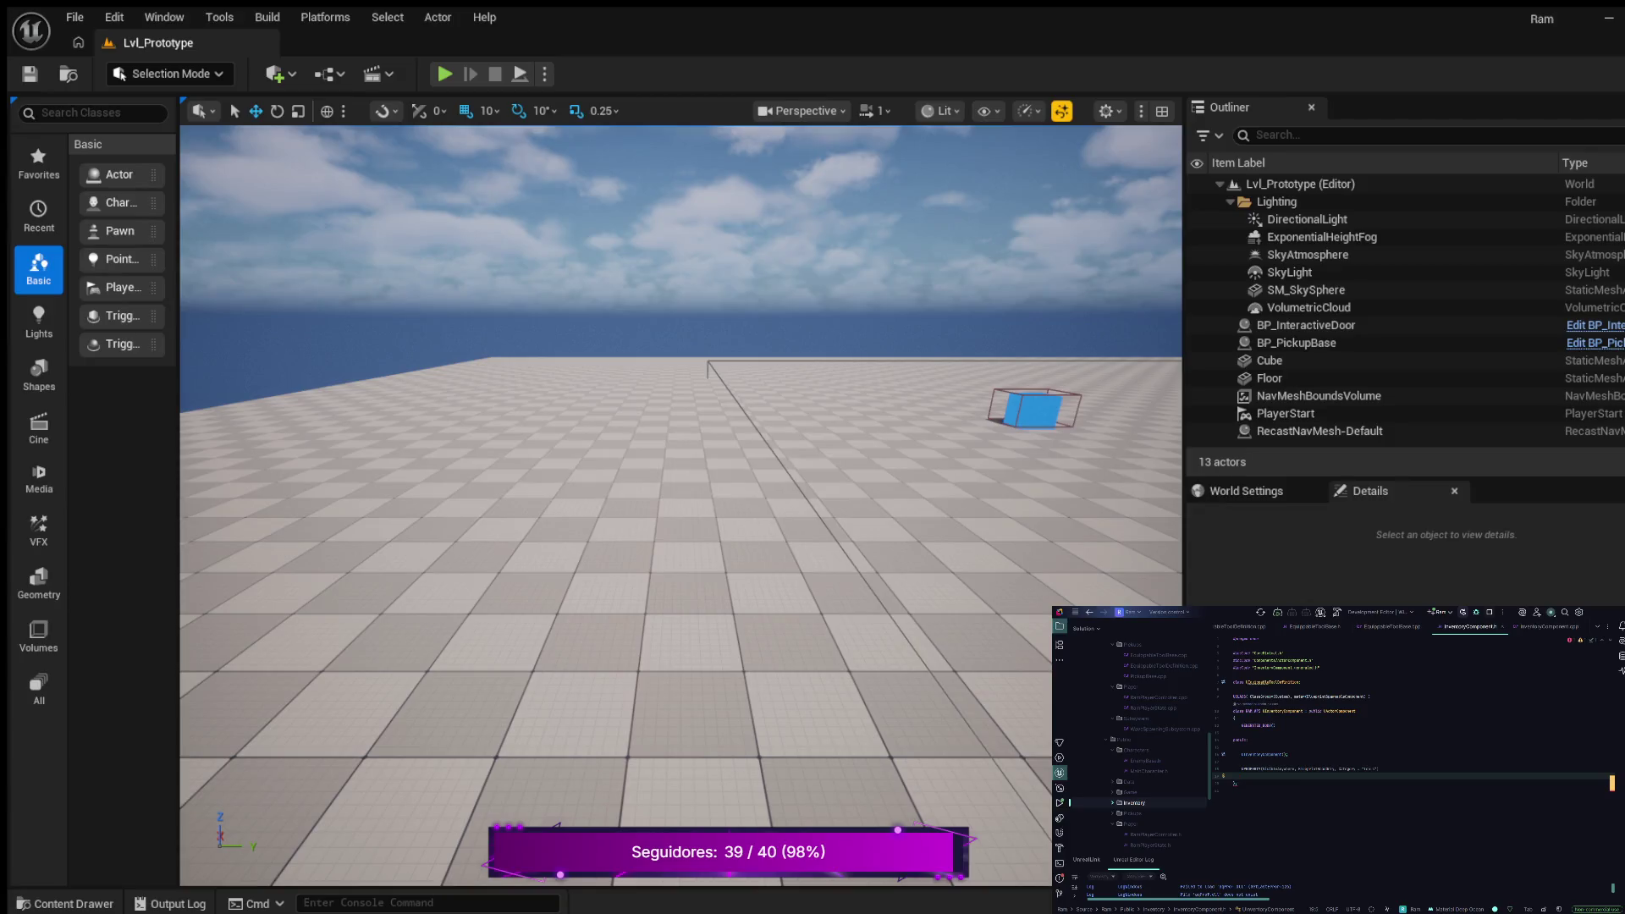
Add a UPROPERTY TArray member holding the inventory items
text(UP)
text(I)
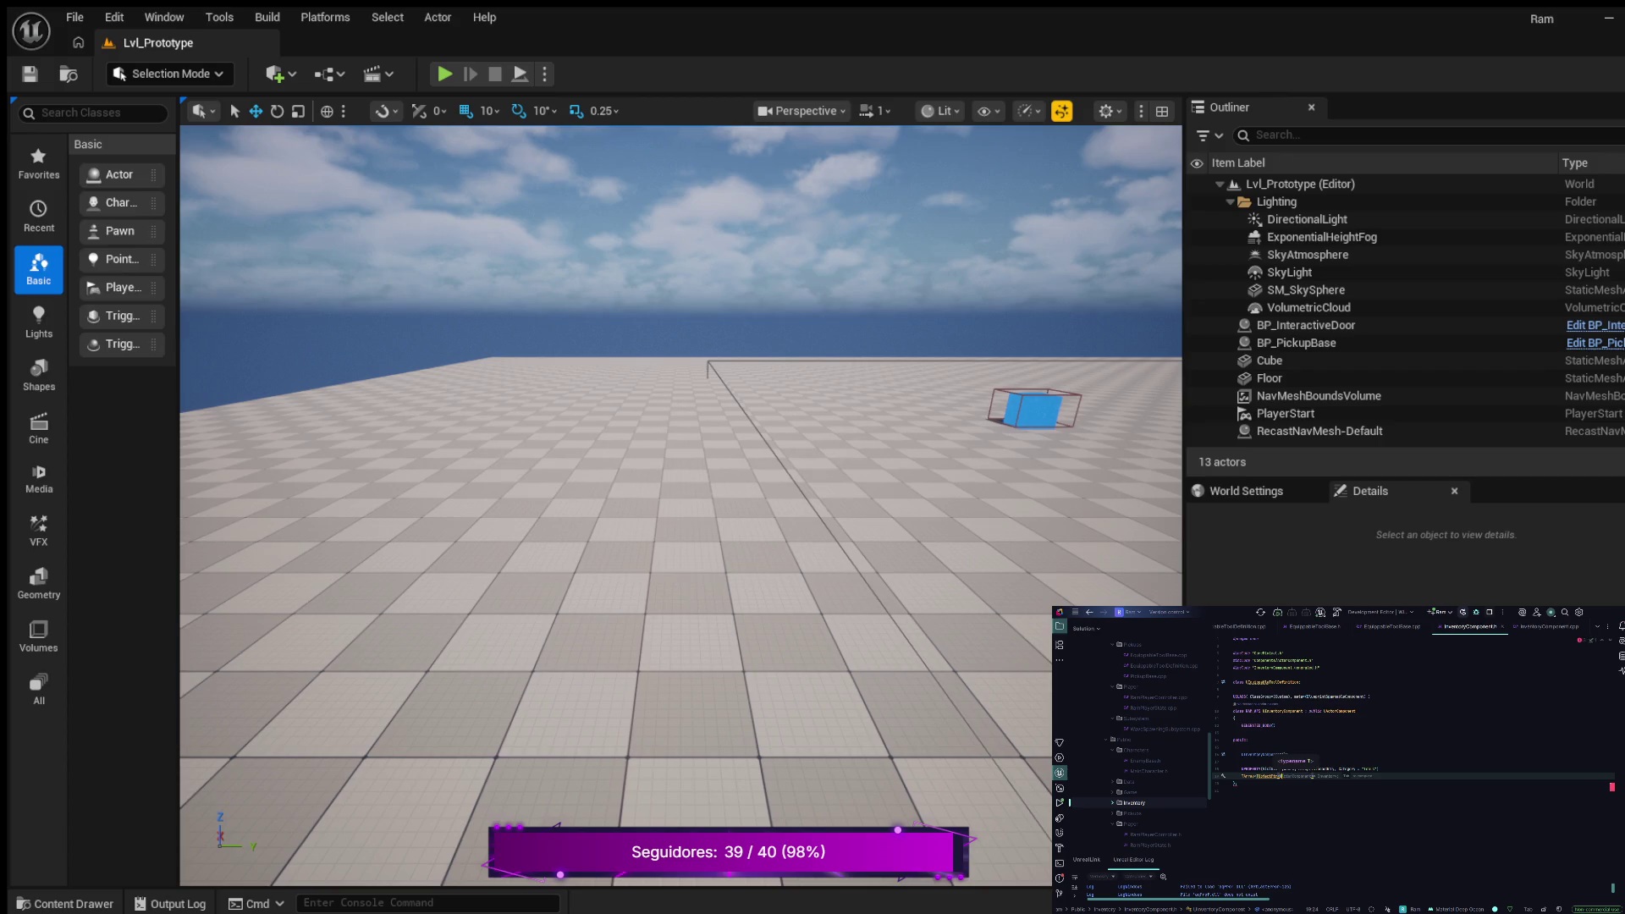
key(Tab)
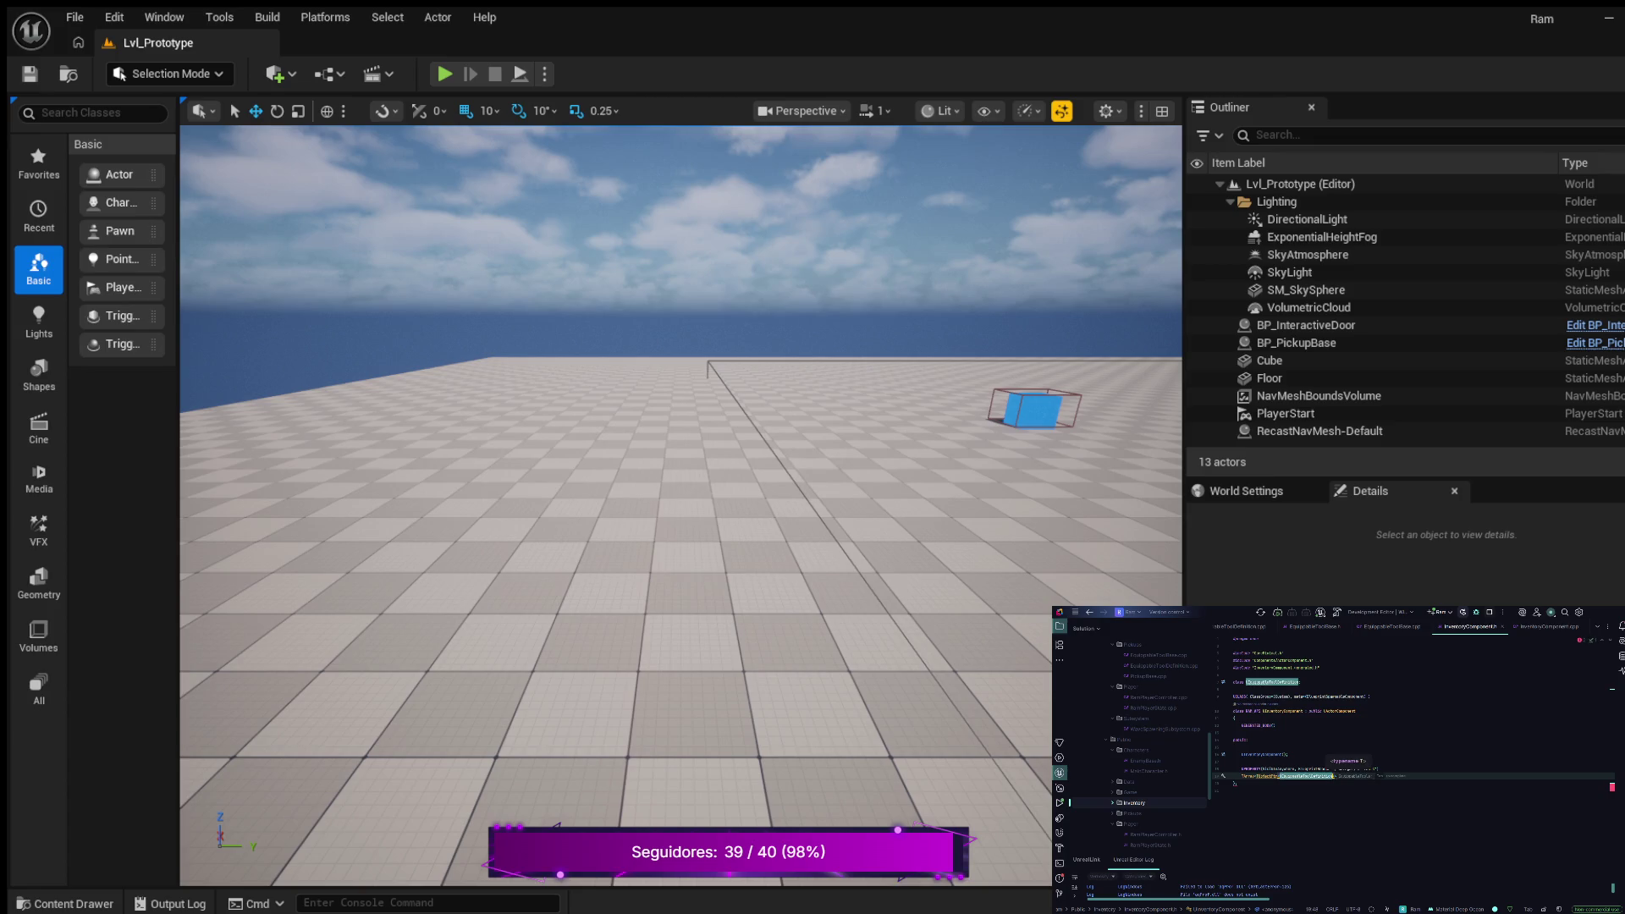
text(>)
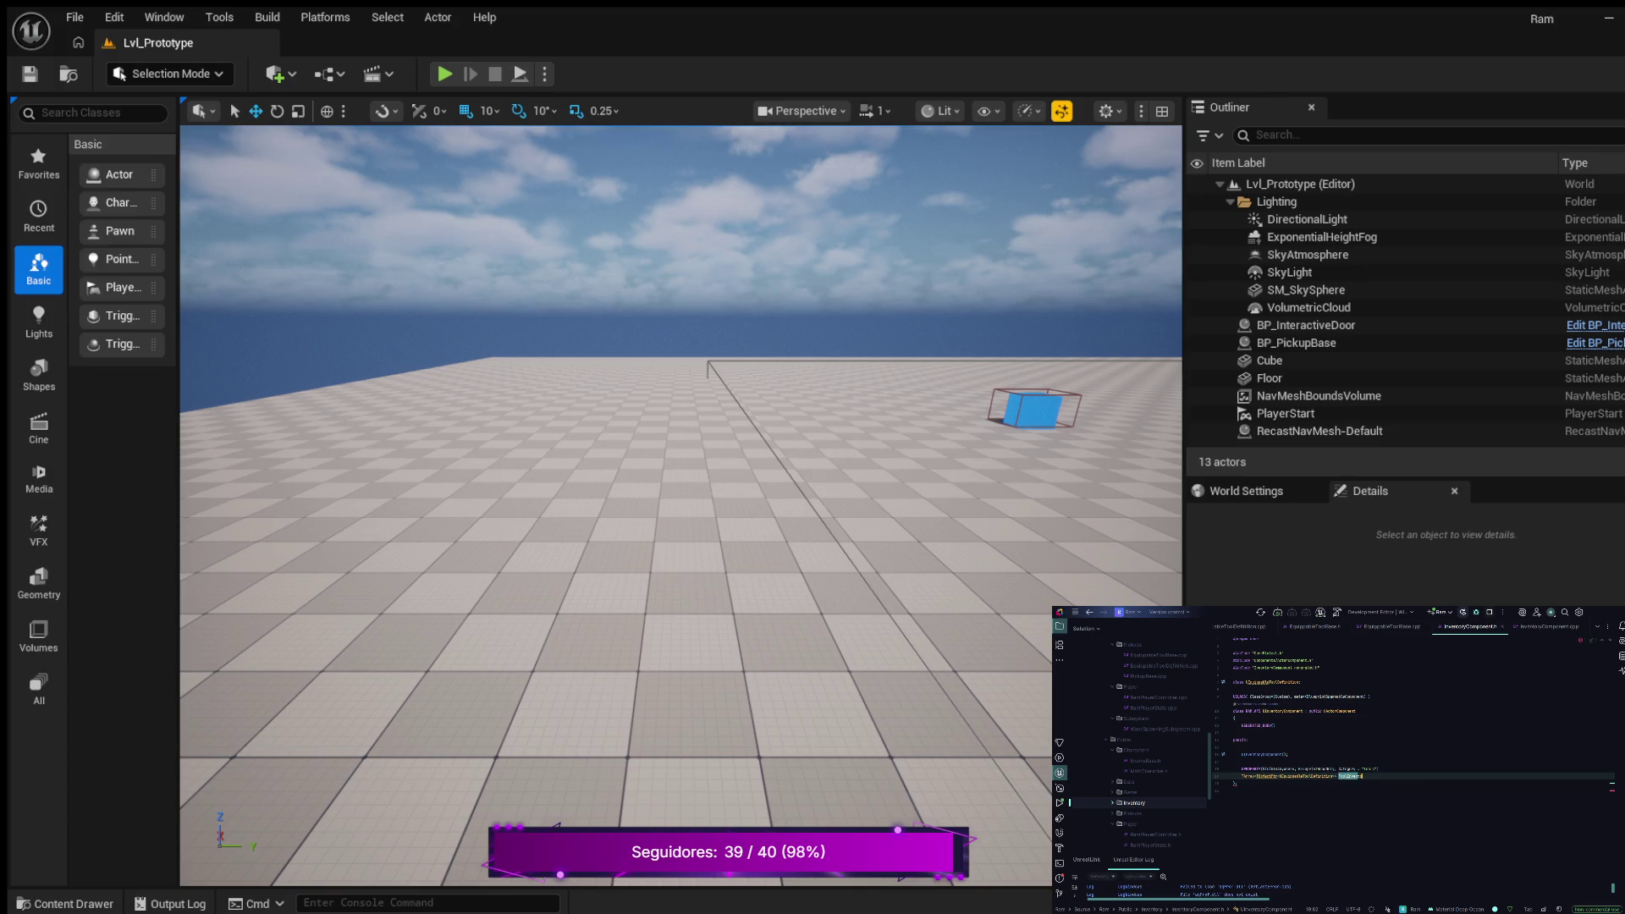
key(Return)
key(Return)
key(Return)
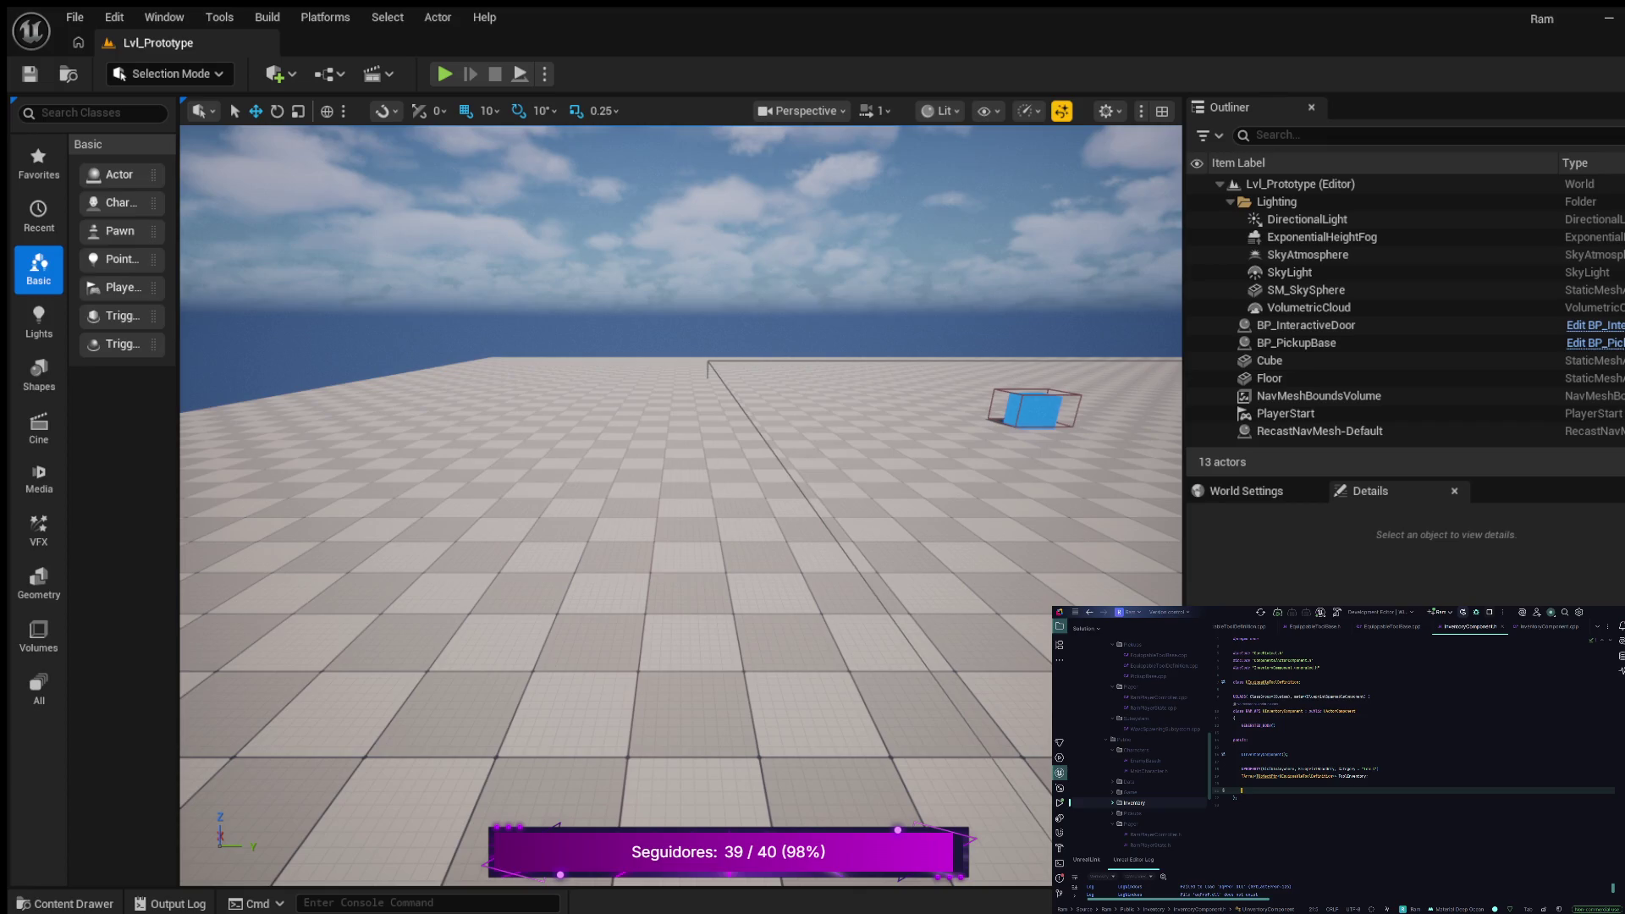
Add a protected: section with a virtual void BeginPlay() override declaration
text(protected:)
key(Return)
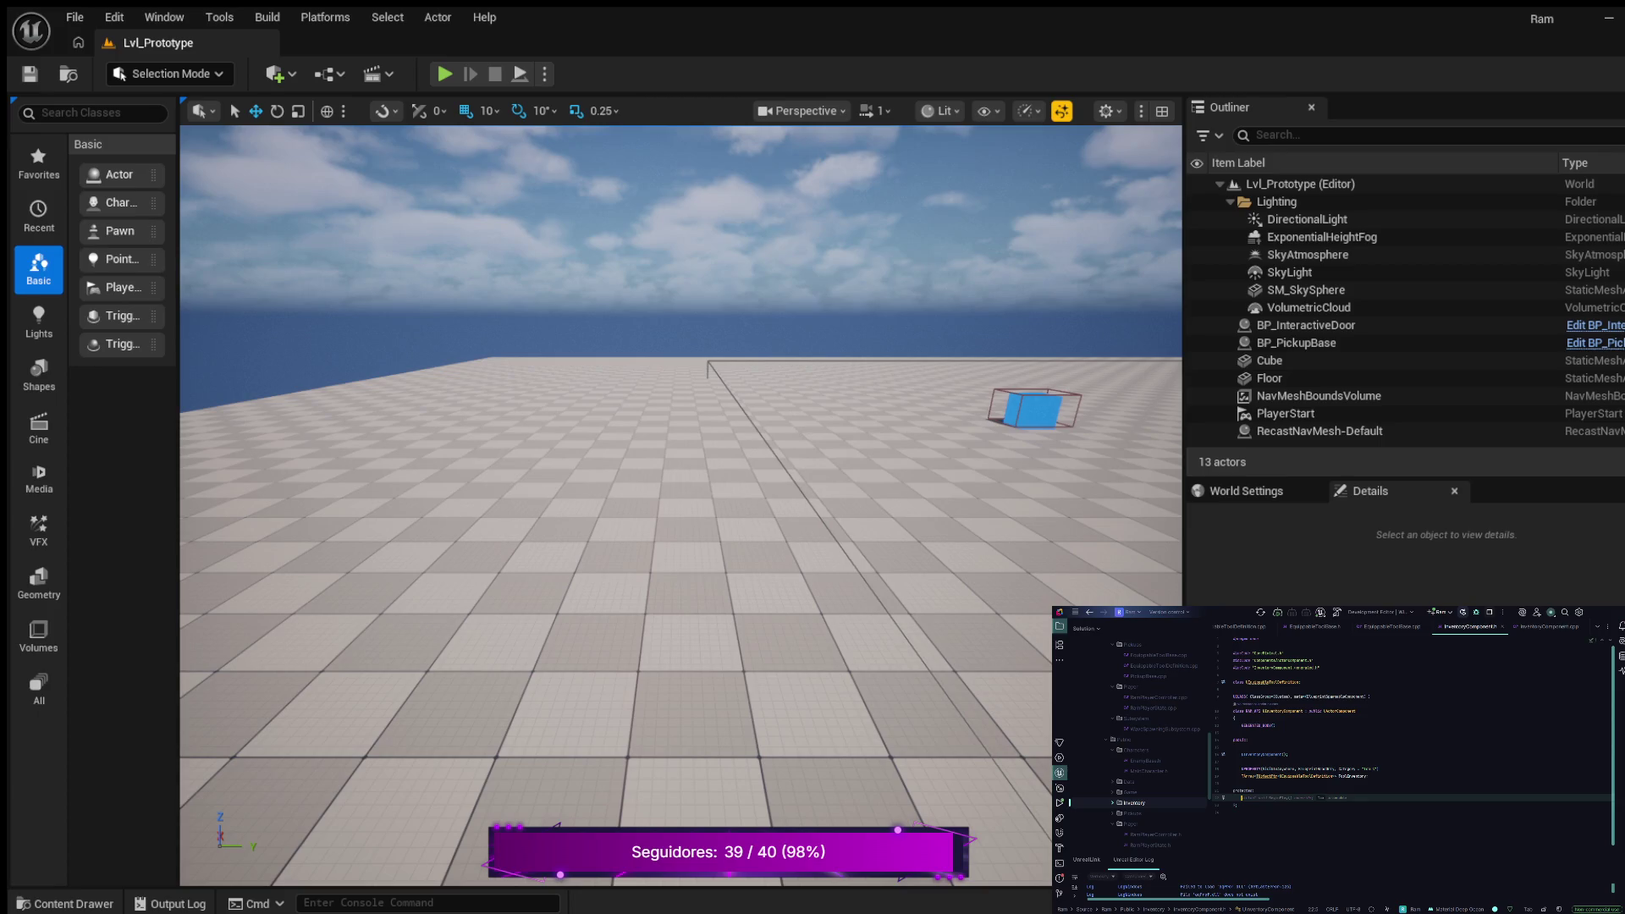
key(Return)
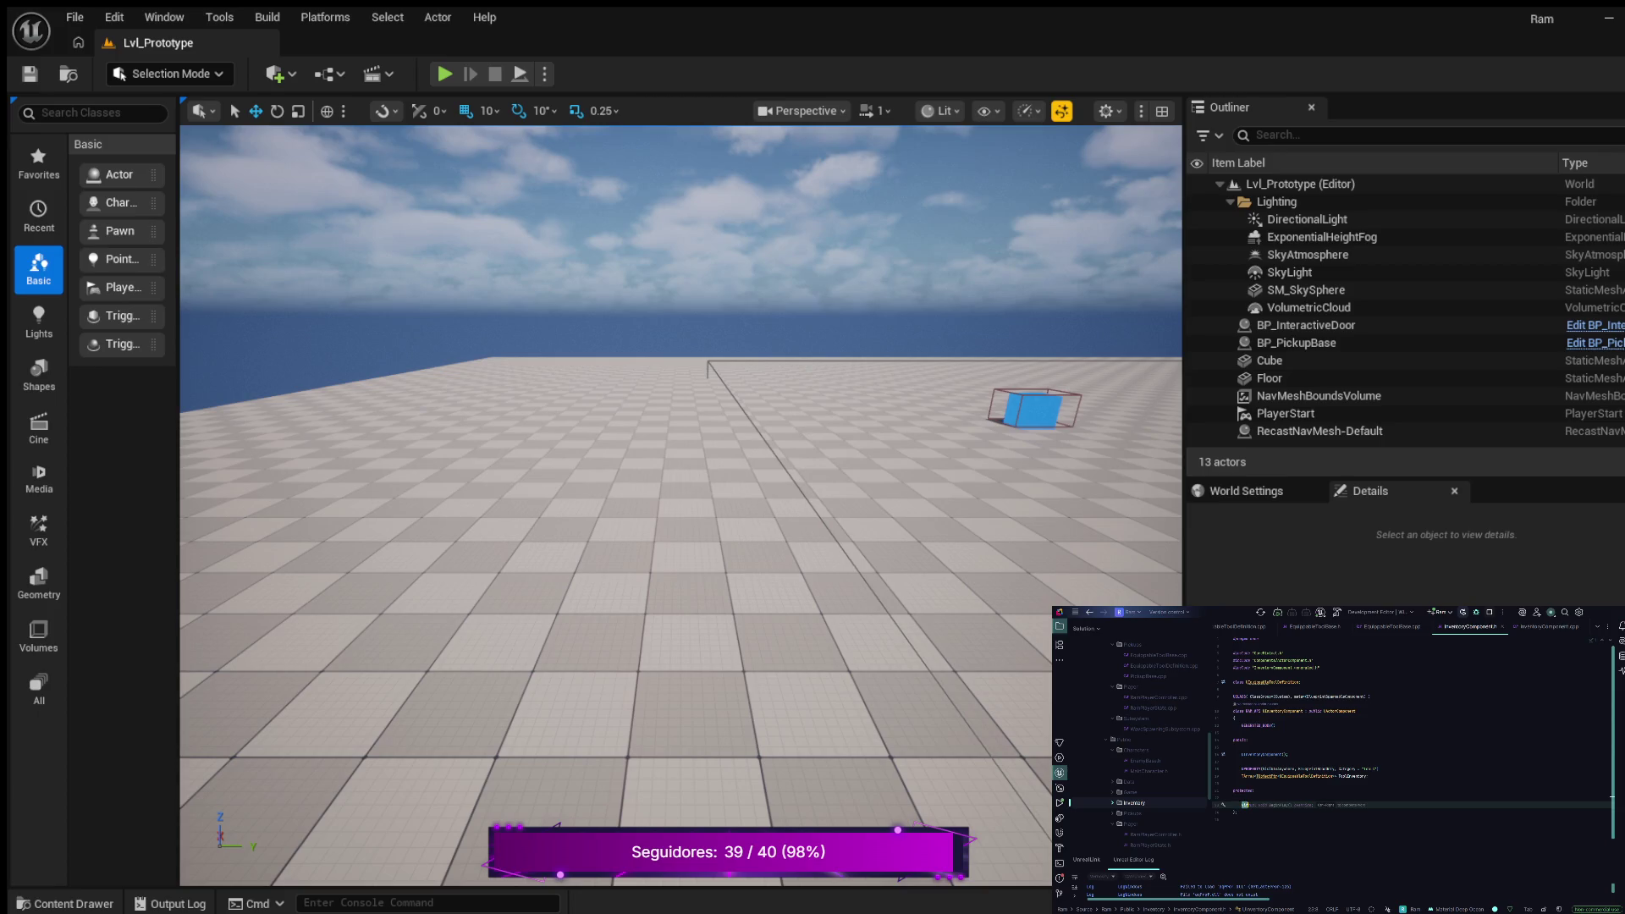
key(Tab)
Generate the BeginPlay definition in InventoryComponent.cpp and return to the header's BeginPlay line
key(alt+Return)
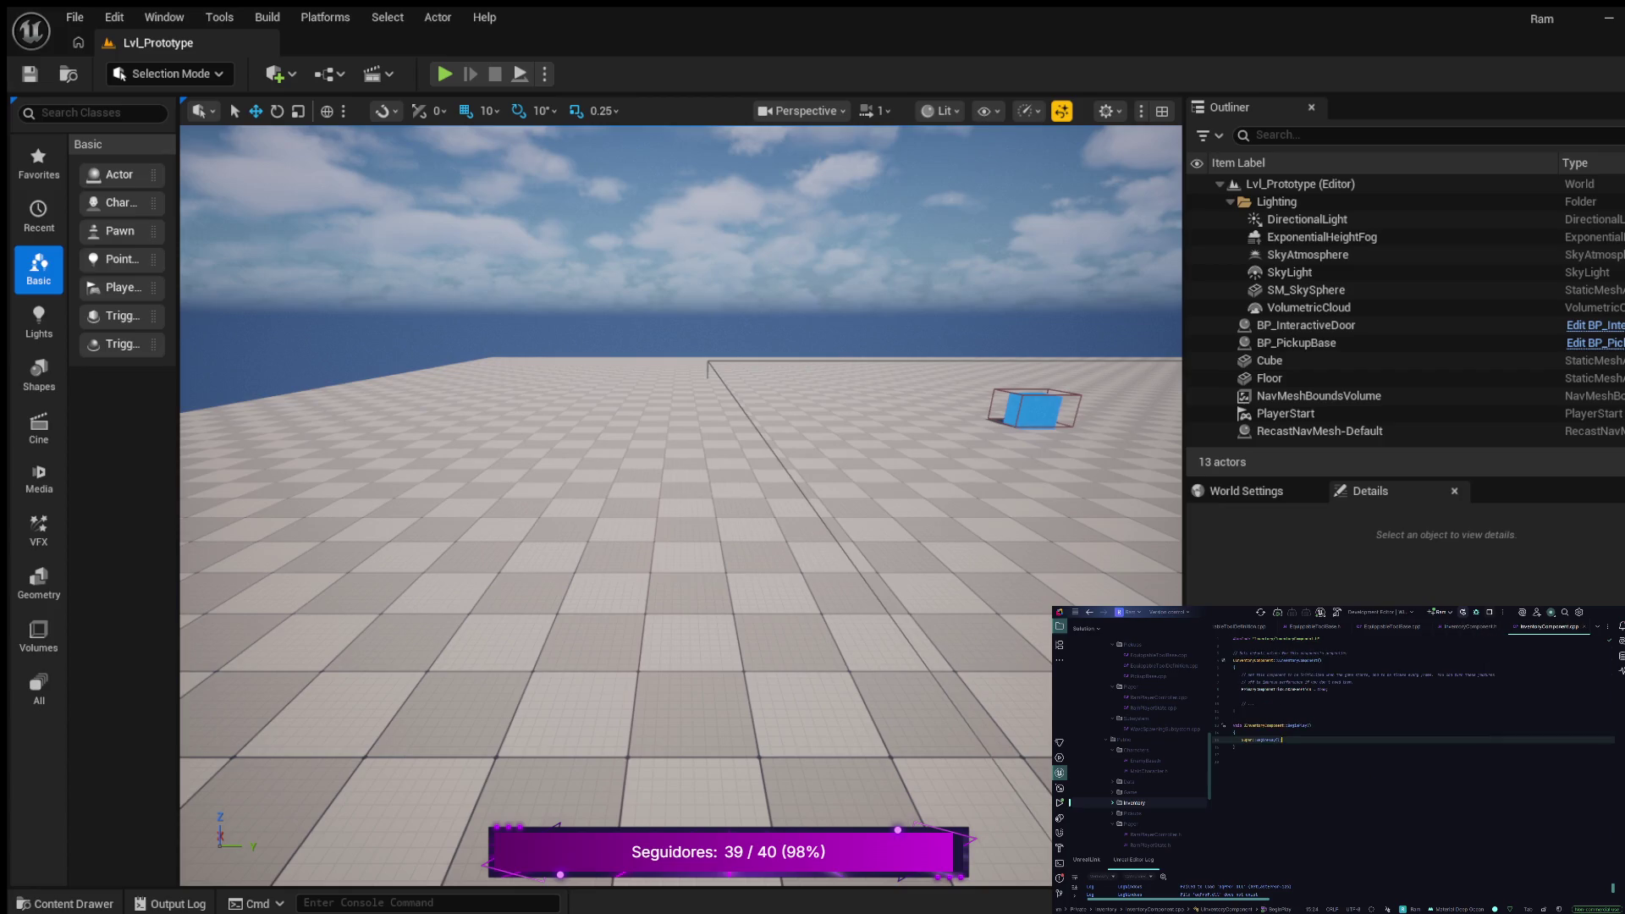
key(ctrl+alt+Home)
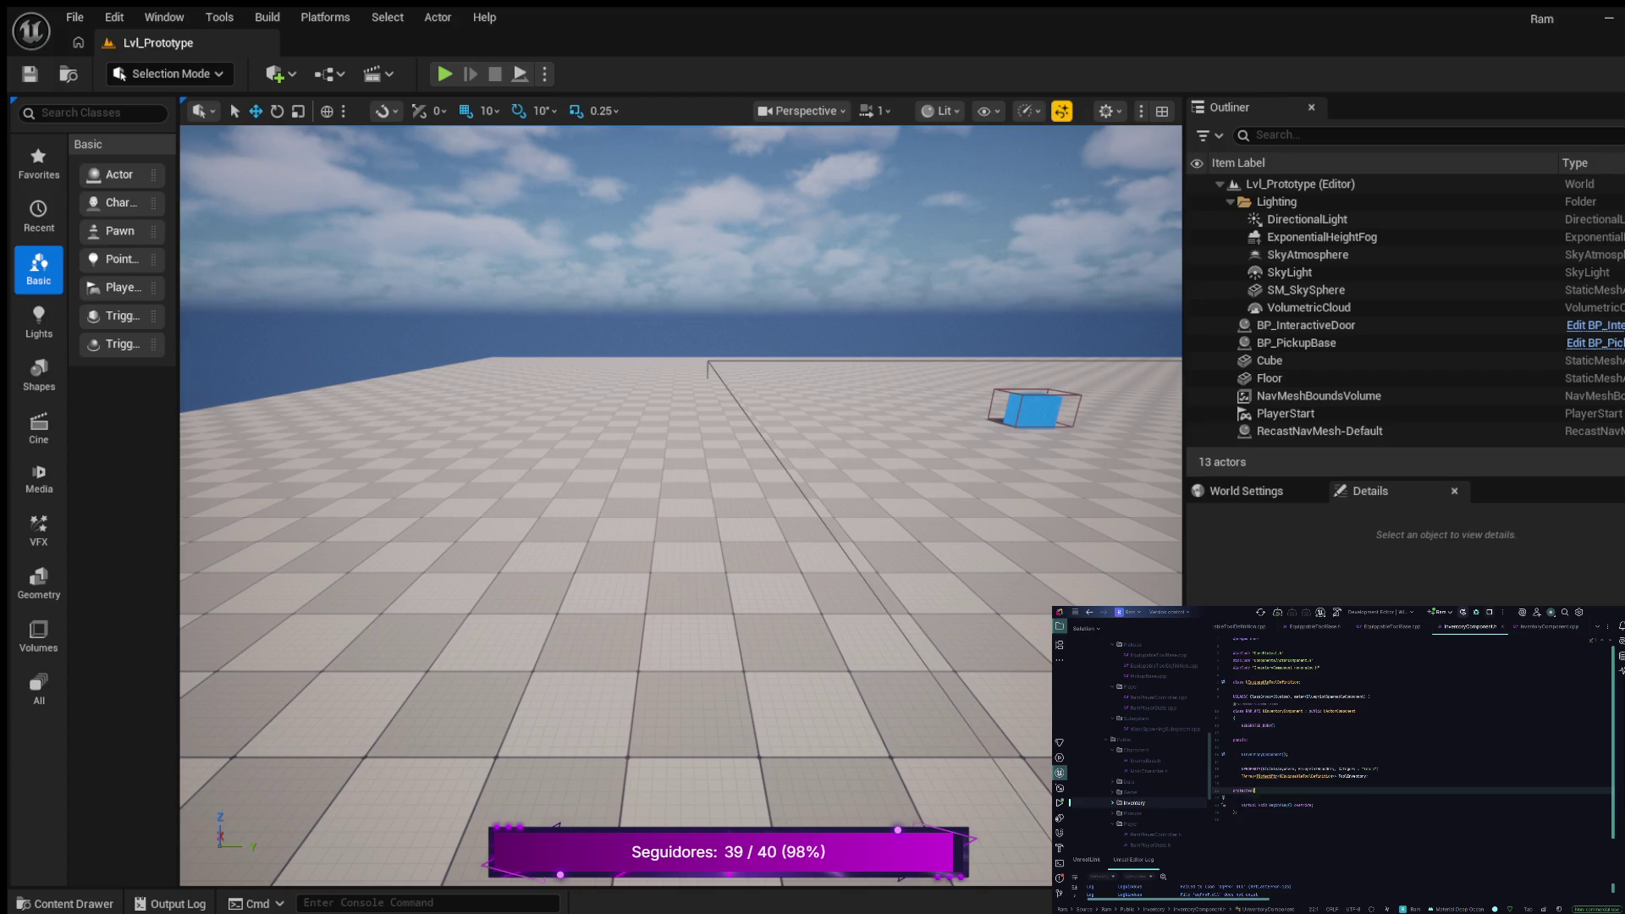
click(1278, 754)
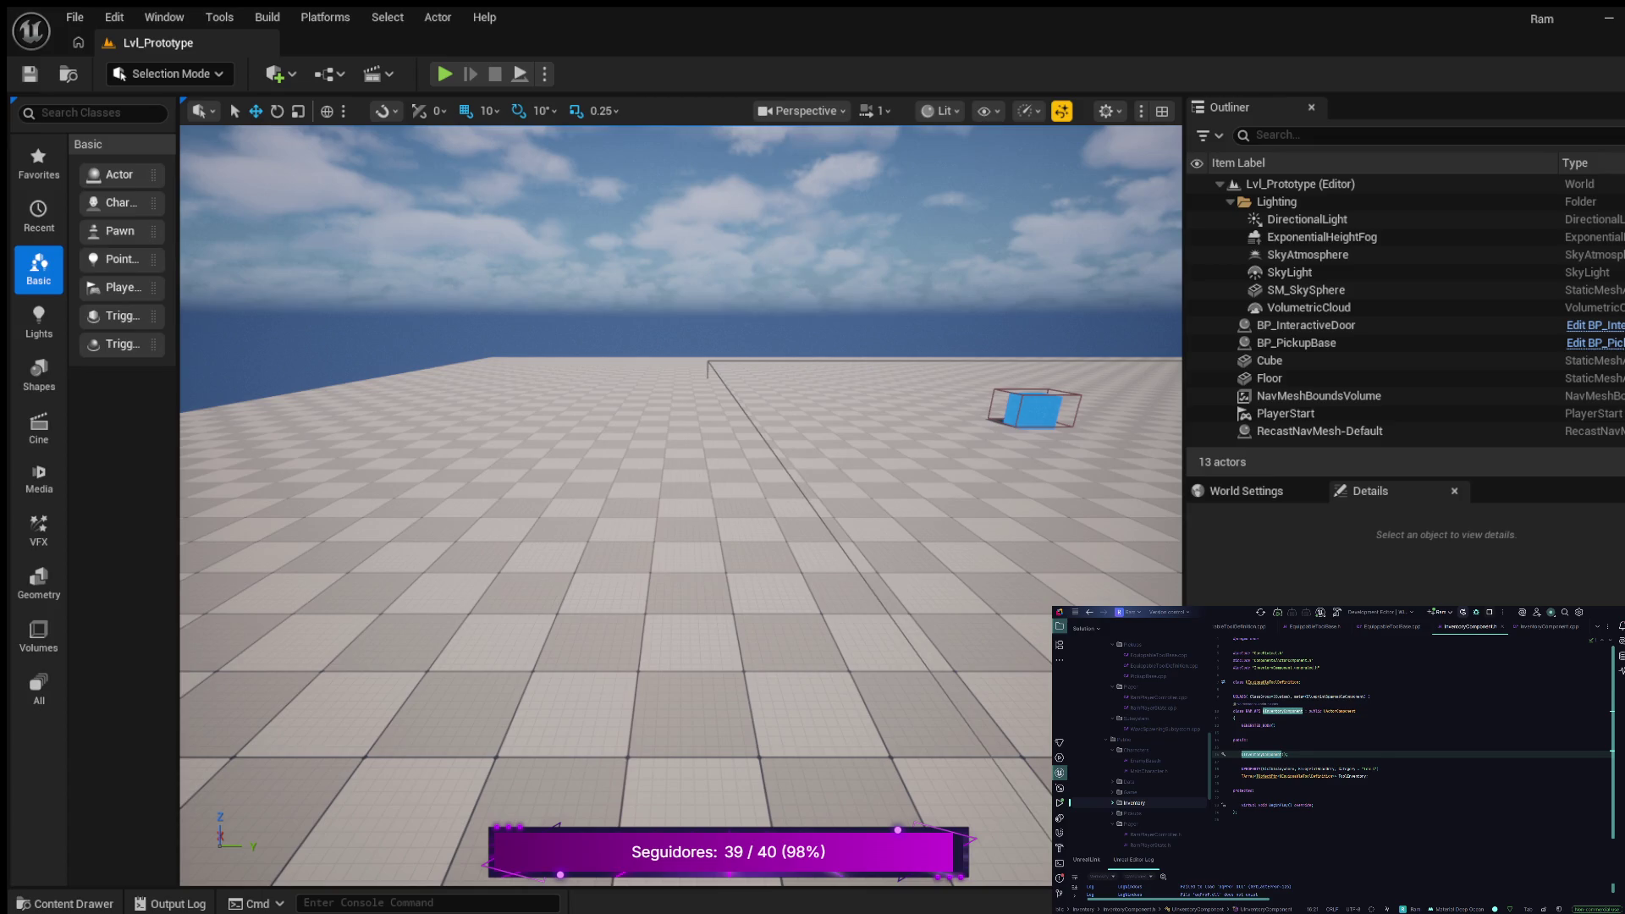
key(Down)
key(Down)
key(Down)
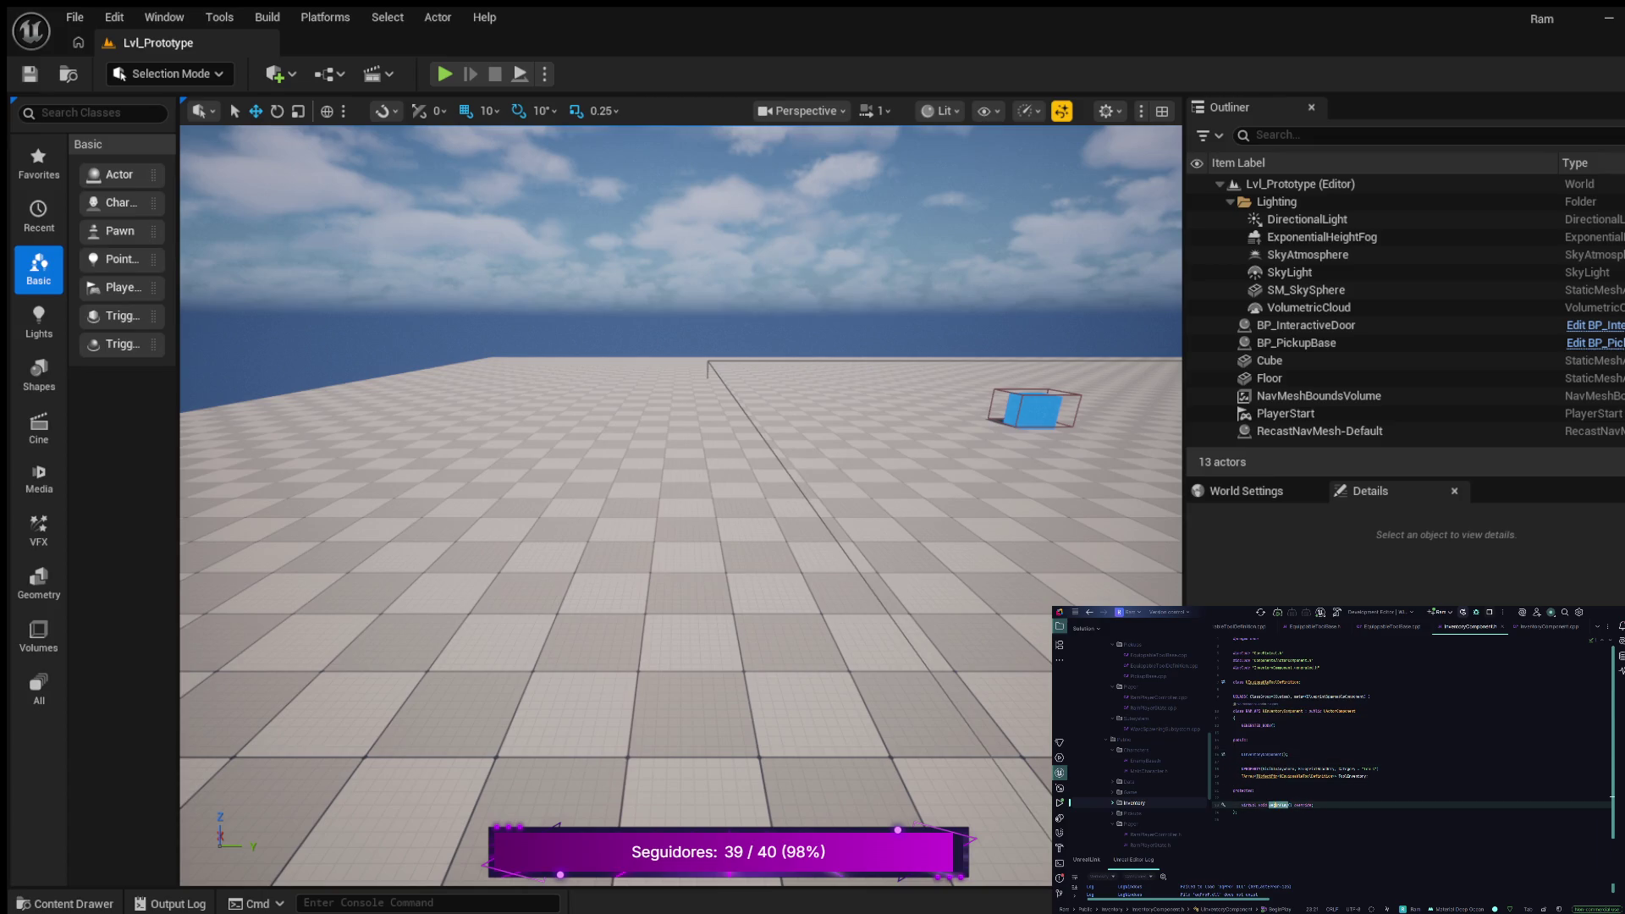
key(Right)
Declare a public TickComponent override in the header and generate its definition in the source file
key(Return)
key(Return)
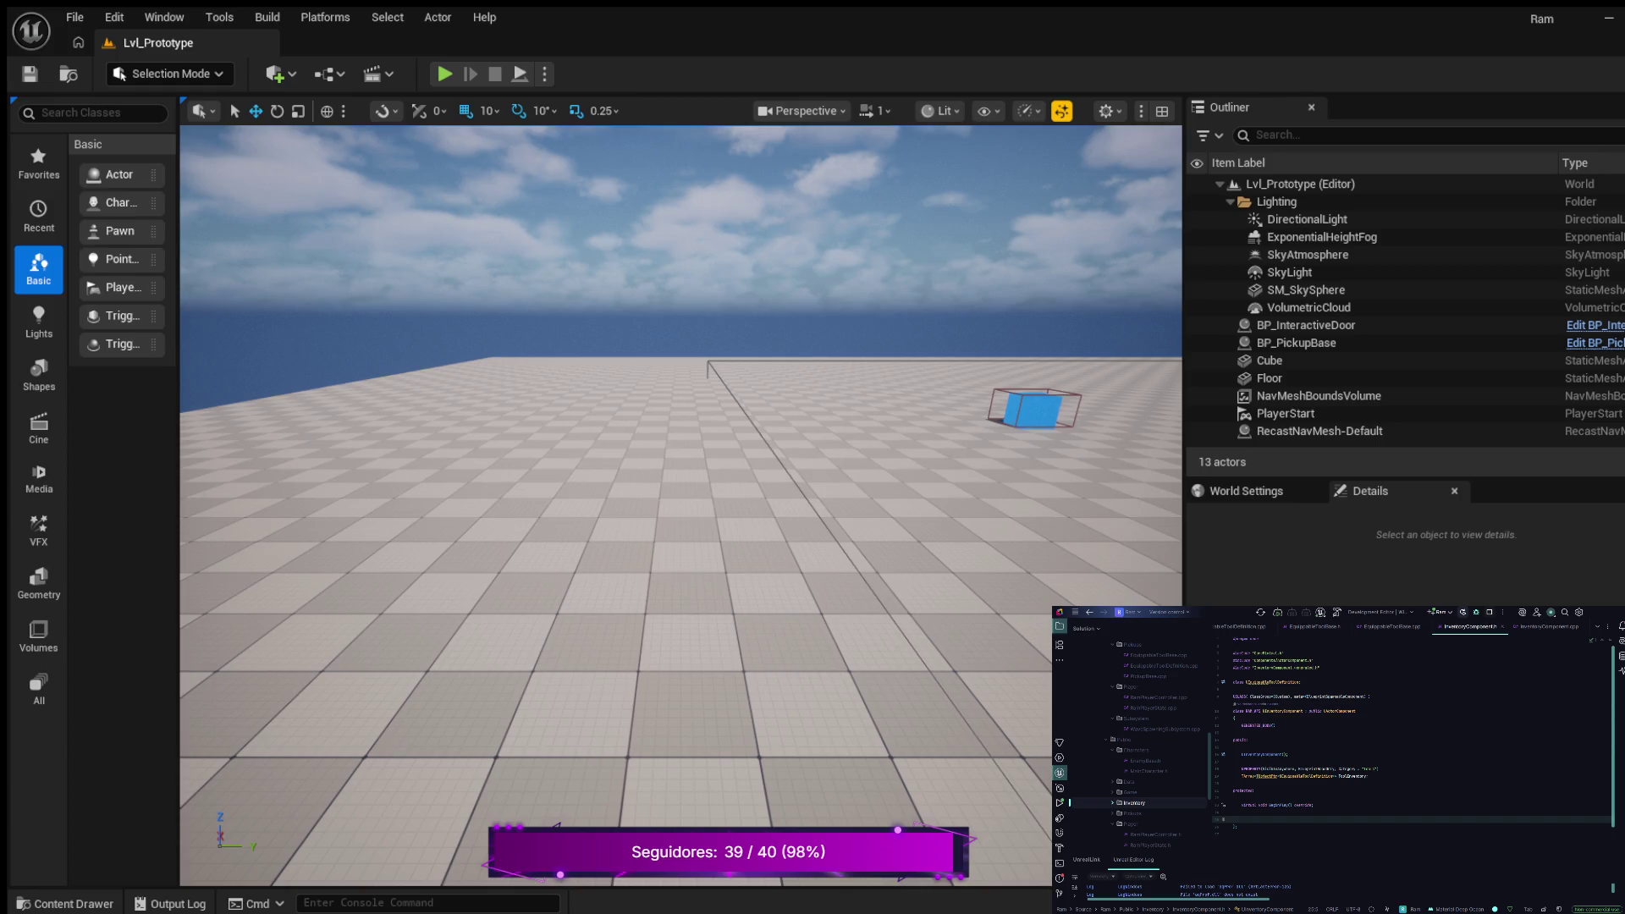
text(void)
key(BackSpace)
key(BackSpace)
text(ublic:)
key(Return)
key(alt+Return)
key(Return)
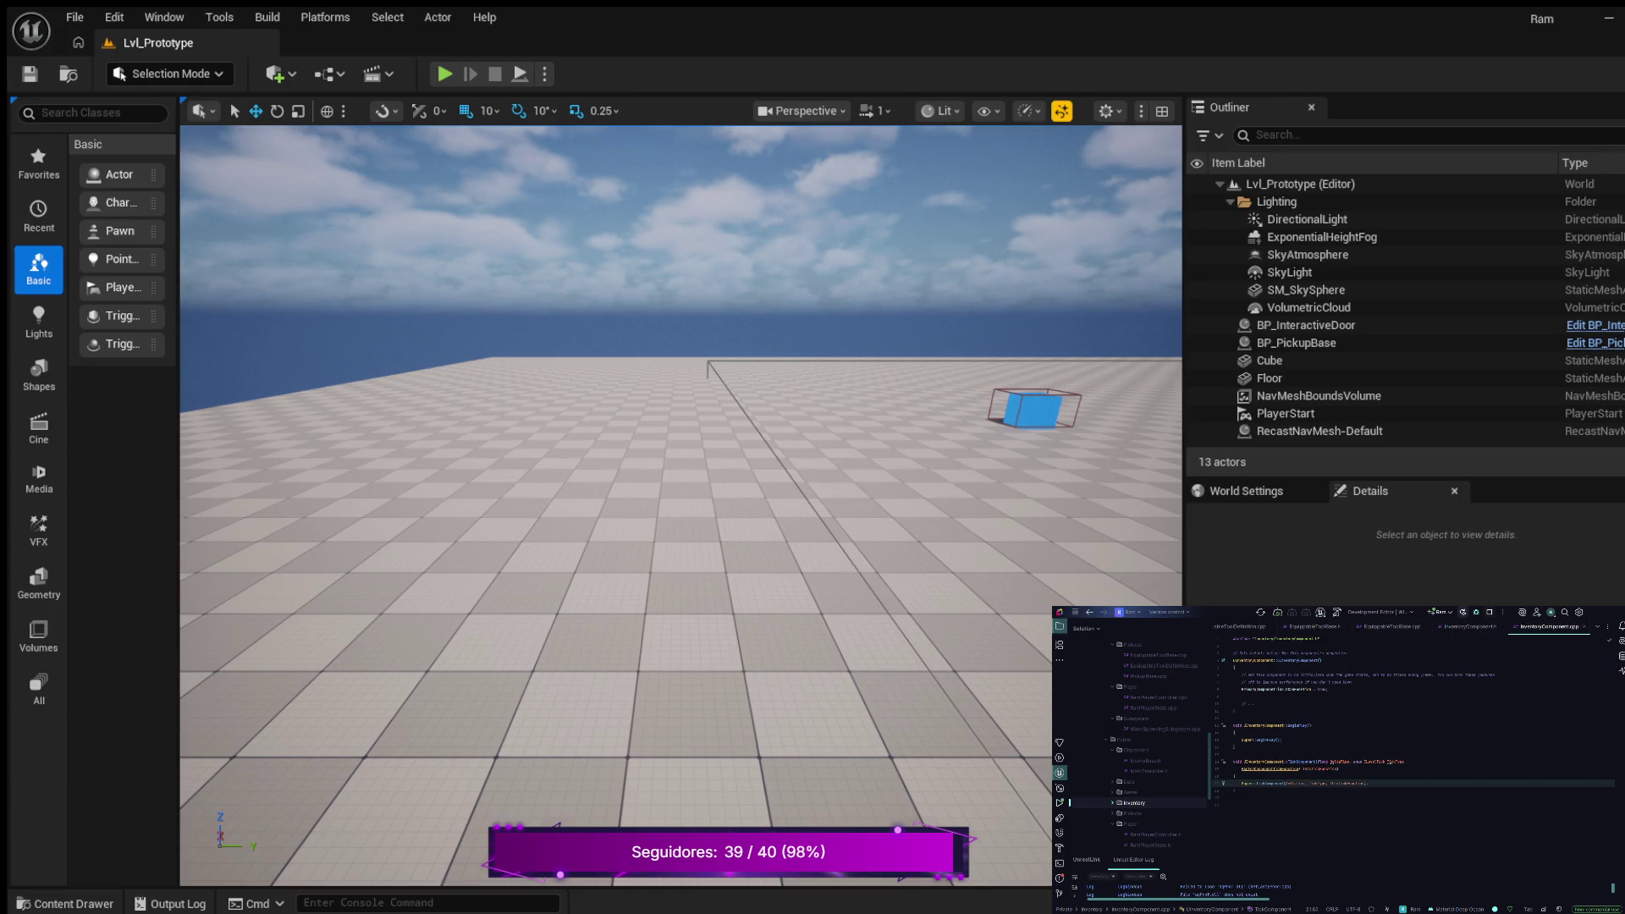
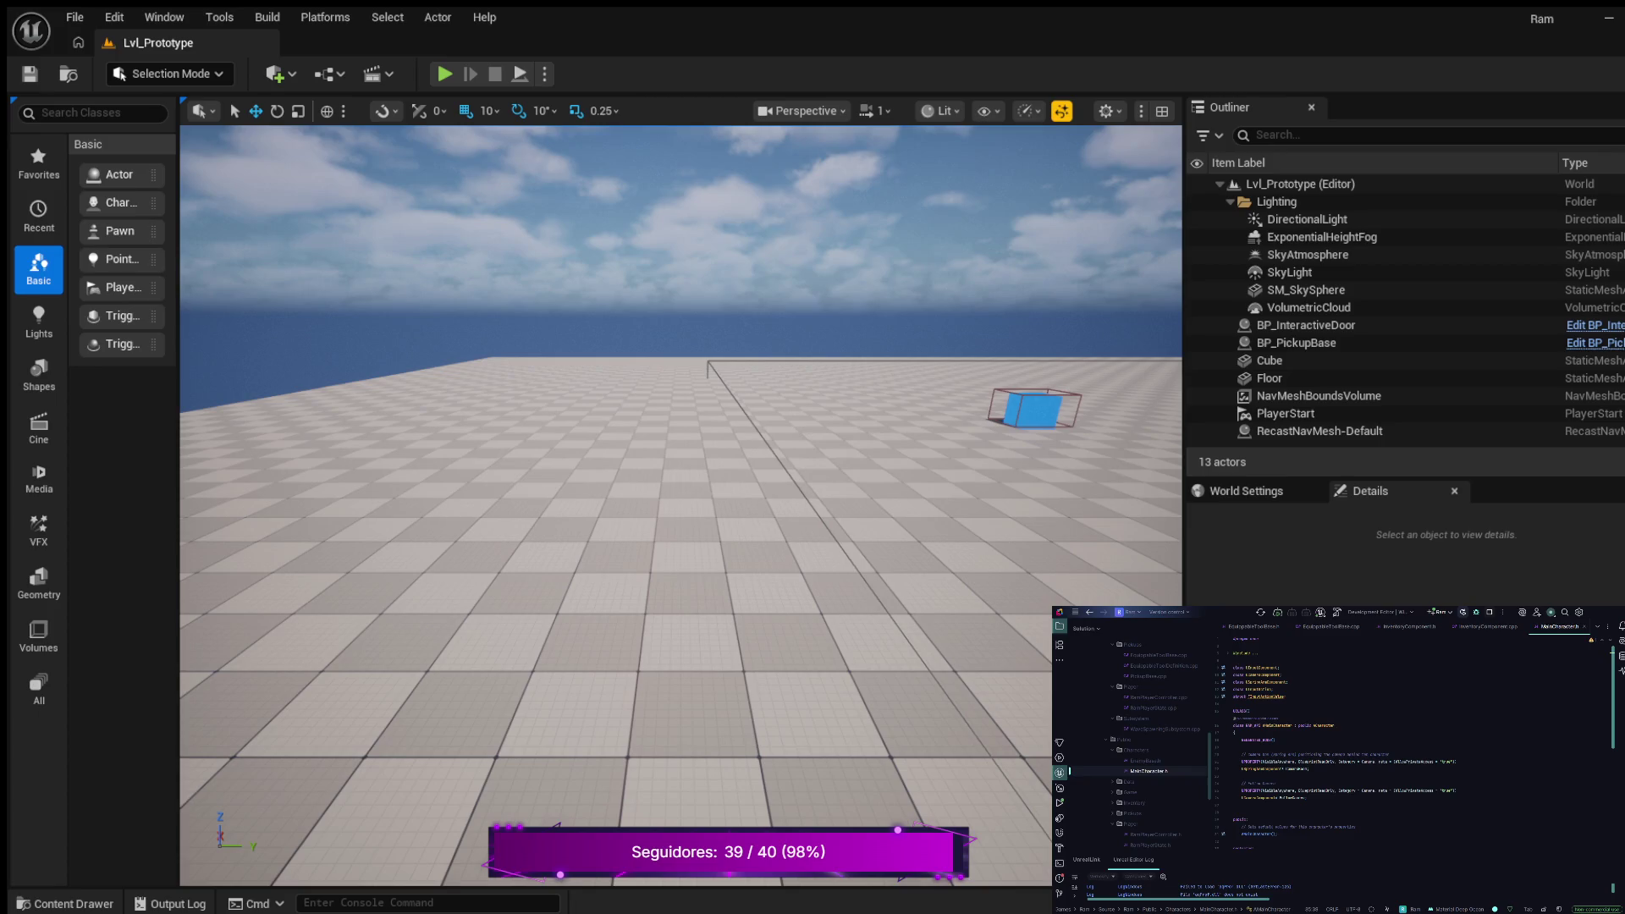
Forward-declare the input value struct and the UEquippableToolBase class in MainCharacter.h
click(1274, 689)
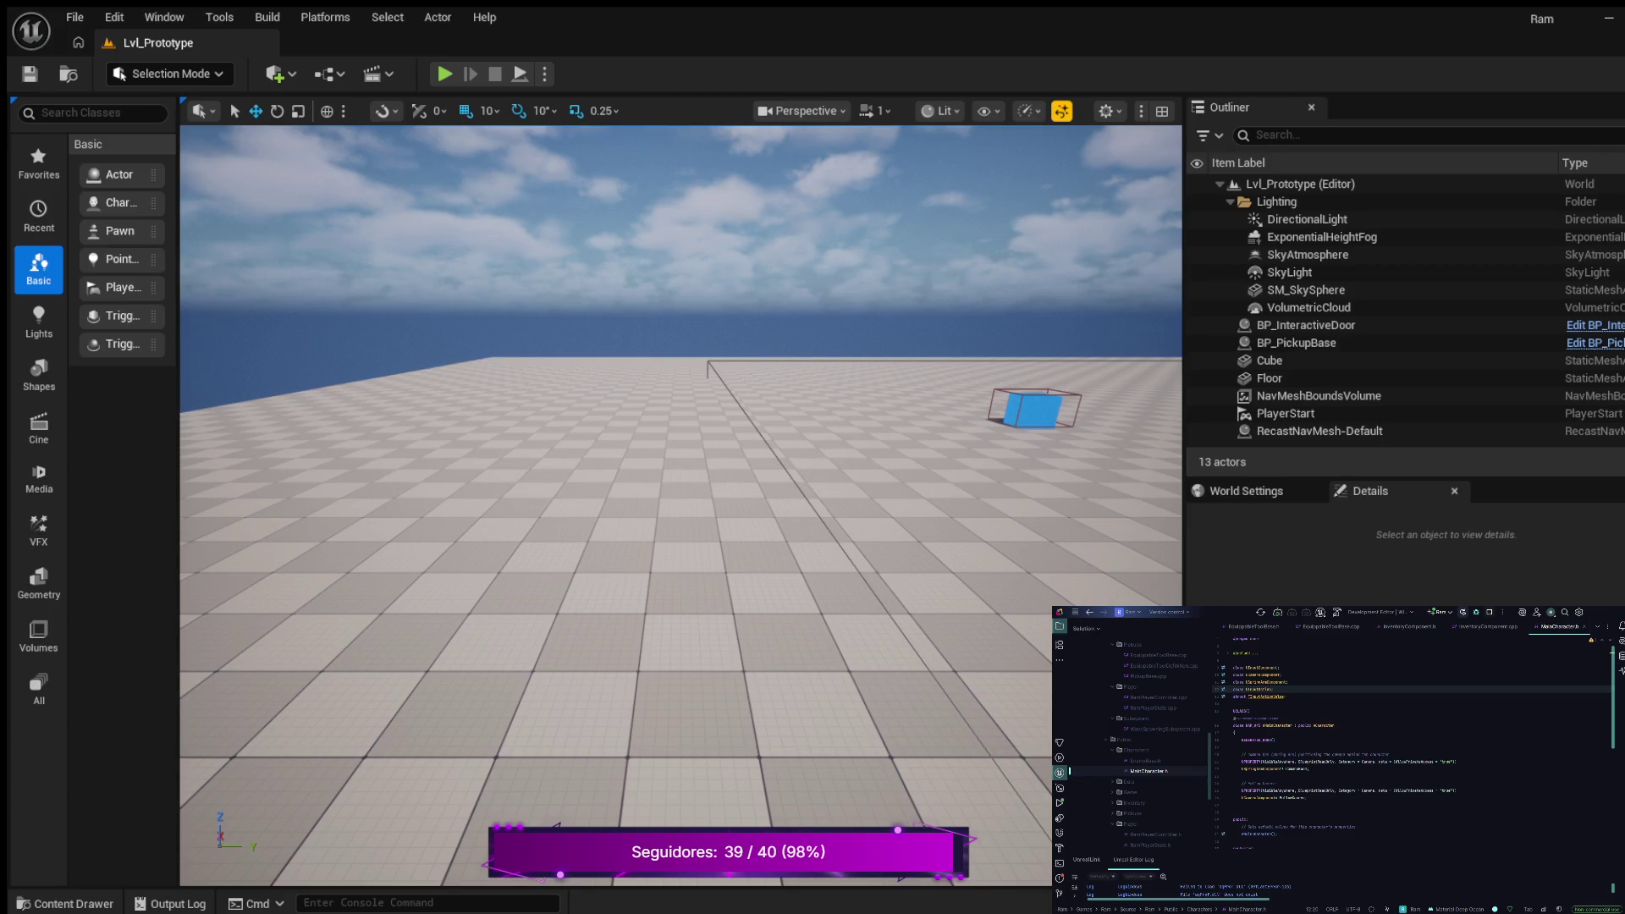
key(Return)
key(Return)
key(Return)
key(Up)
text(truct)
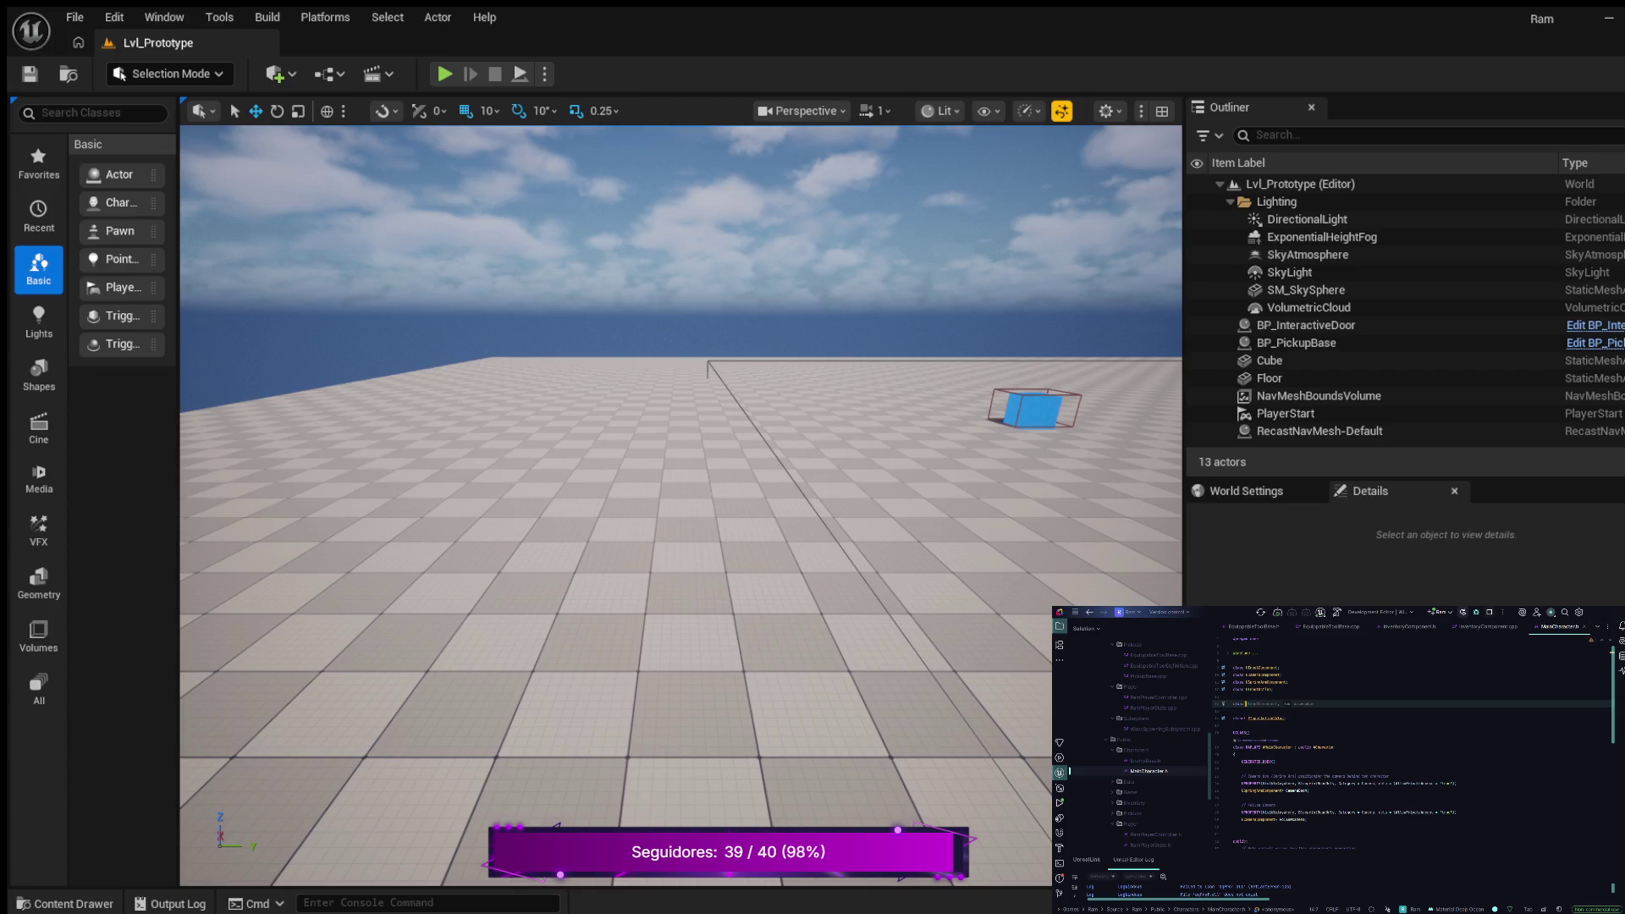
text(Inp)
key(Return)
key(Return)
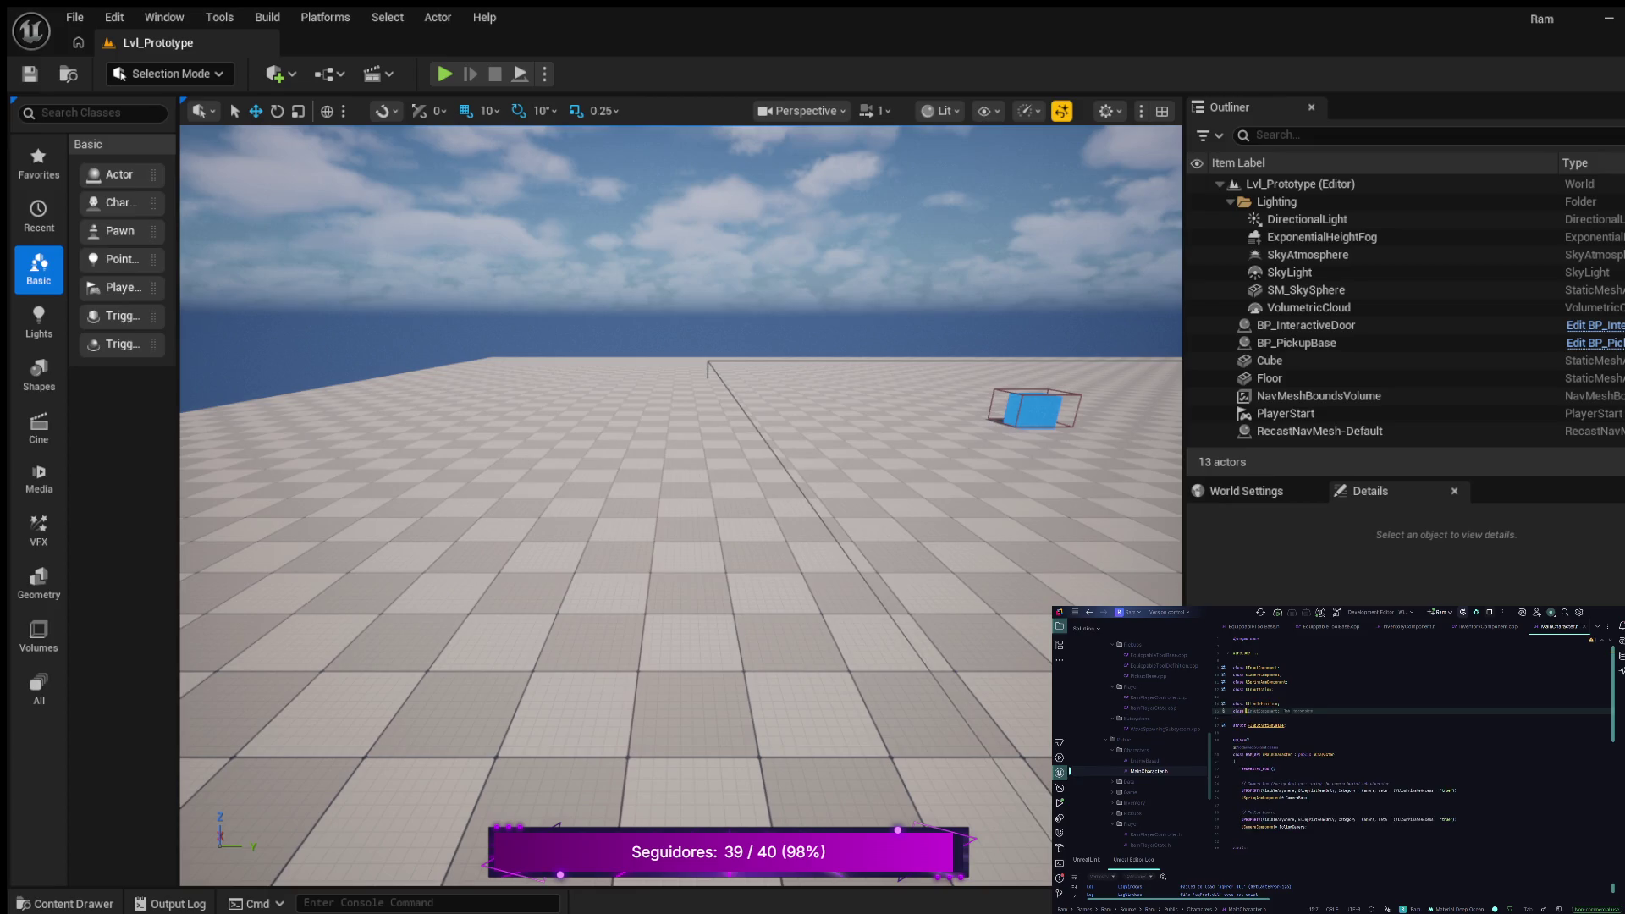
text(UIn)
key(Tab)
text(;)
key(Return)
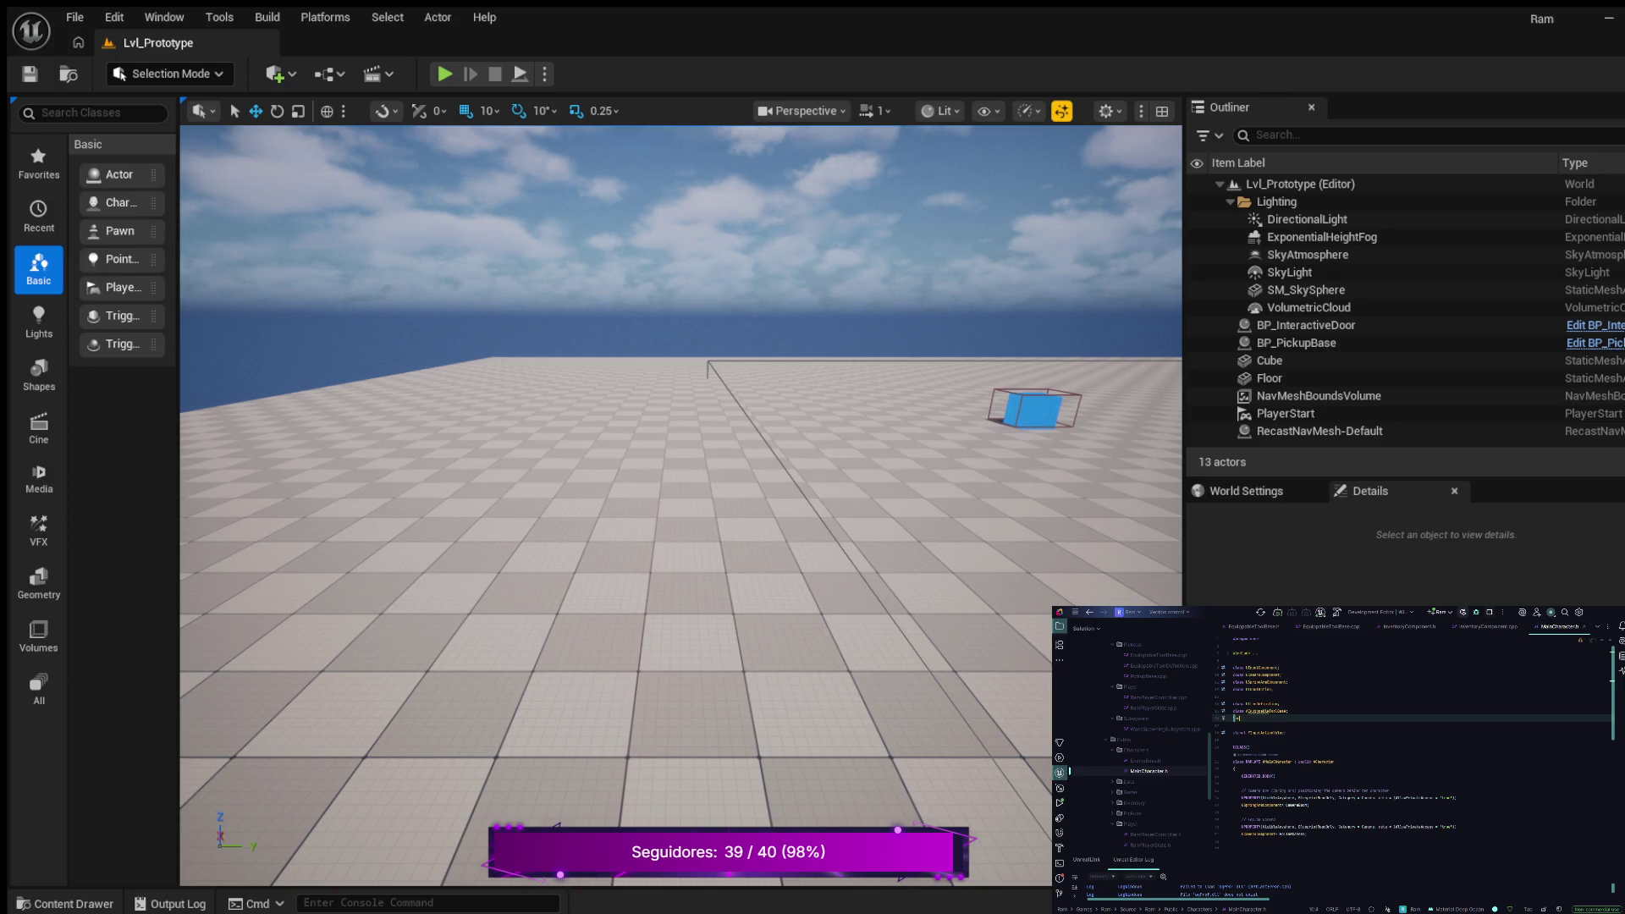
Forward-declare UEquippableToolDefinition and UCameraComponent, then open MainCharacter.cpp
text(as)
text(s)
key(Tab)
text(;)
key(Down)
text(class U)
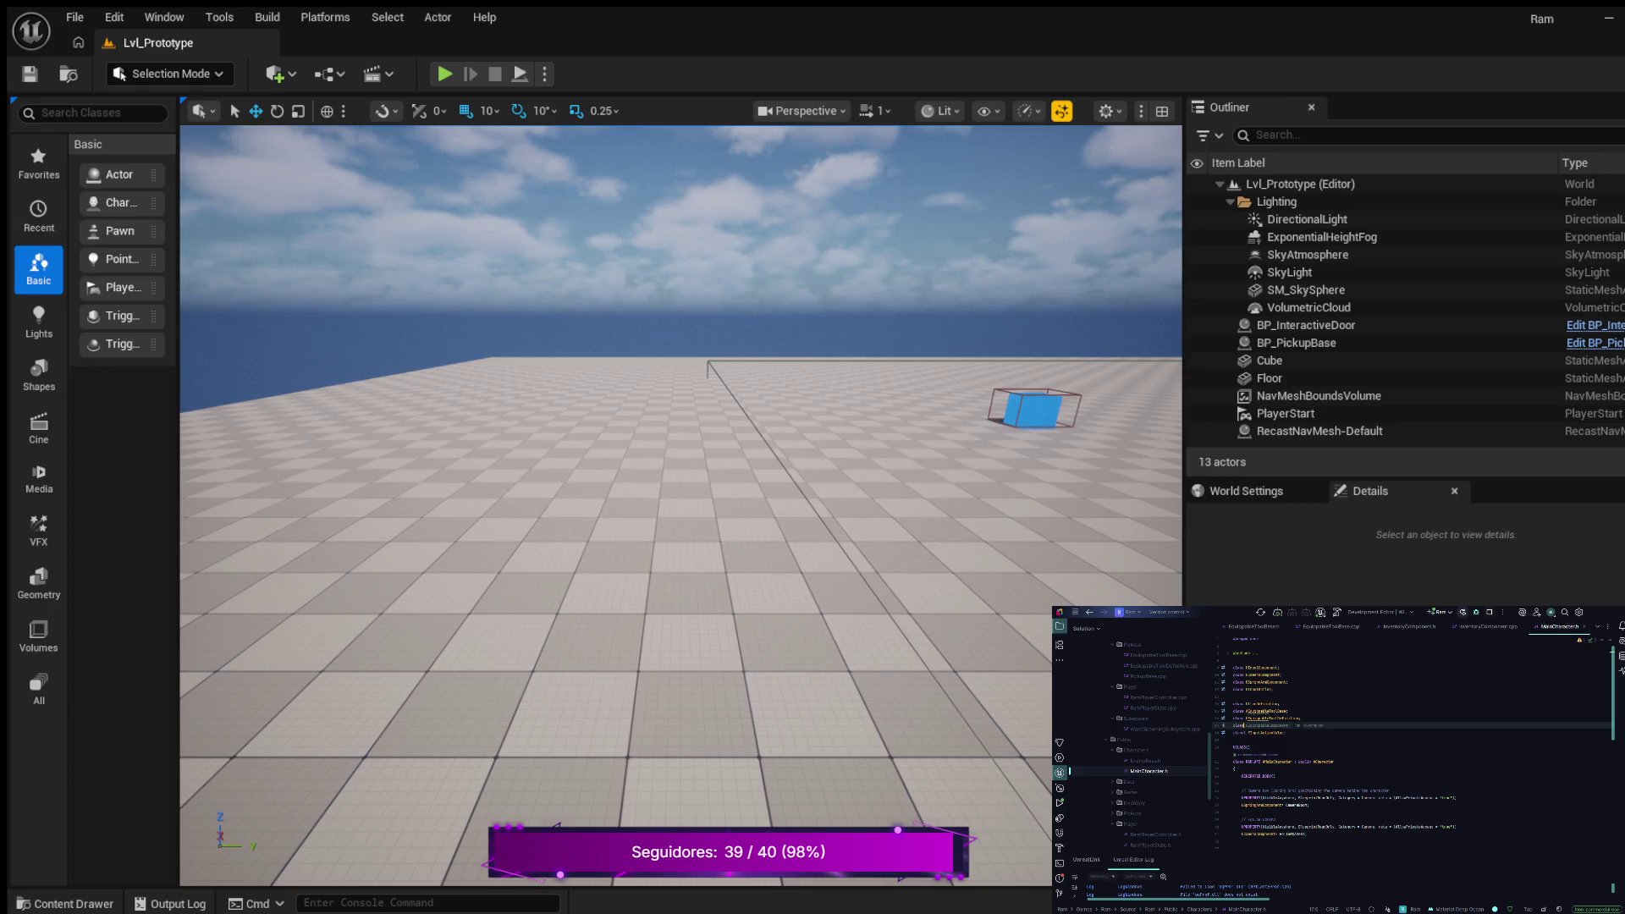
key(BackSpace)
key(Tab)
text(;)
scroll(1135, 737, up, 5)
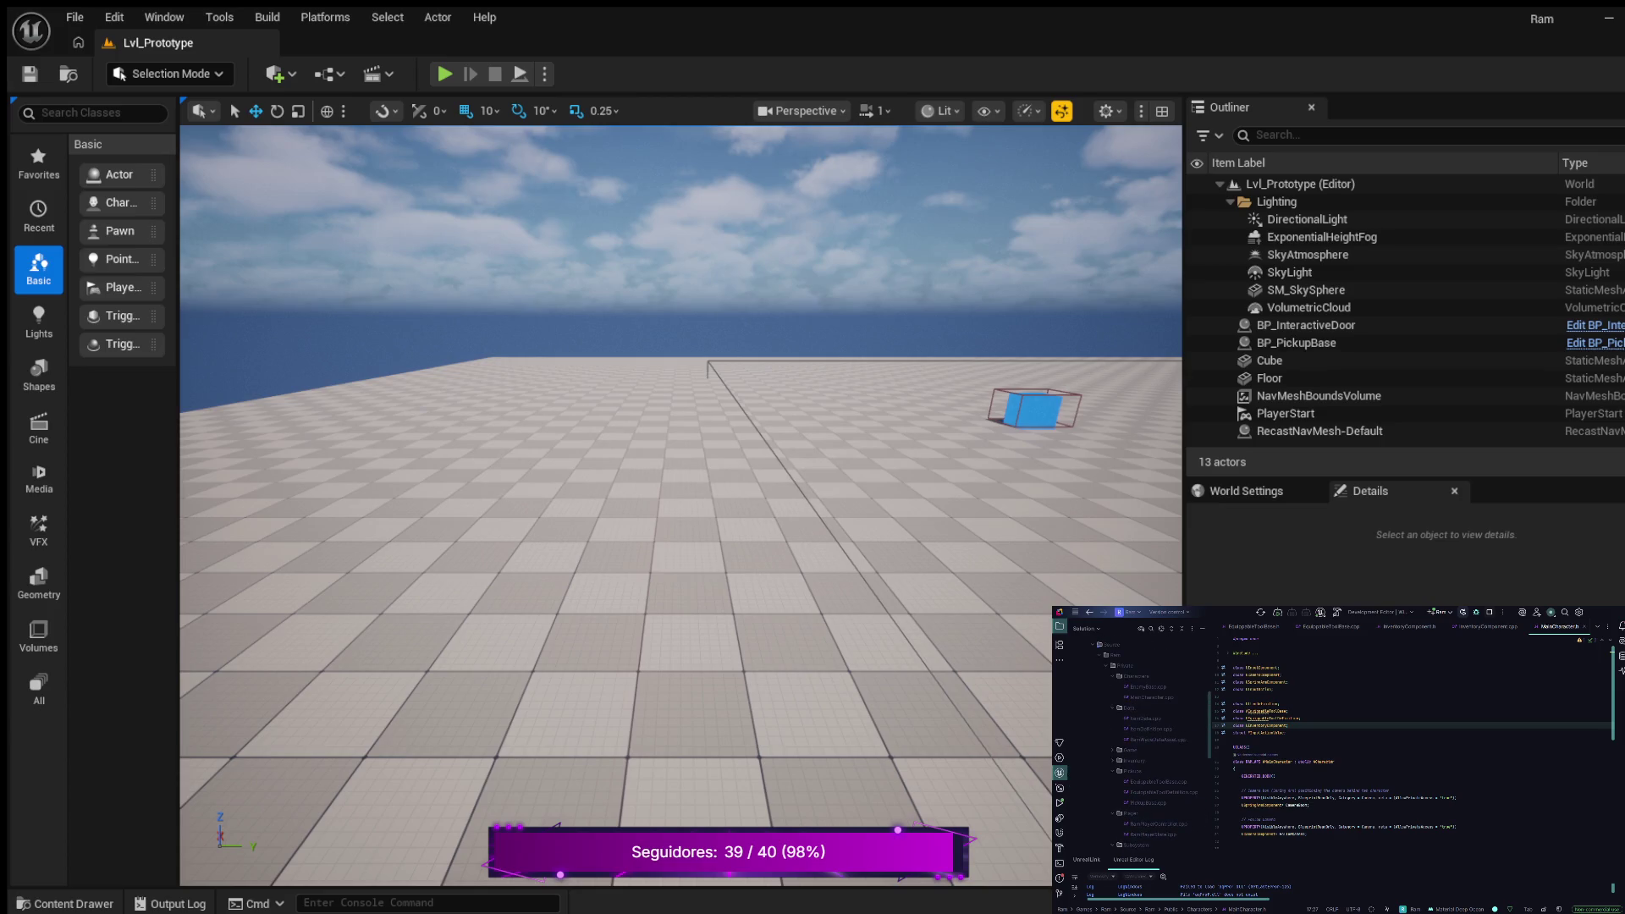
double_click(1070, 697)
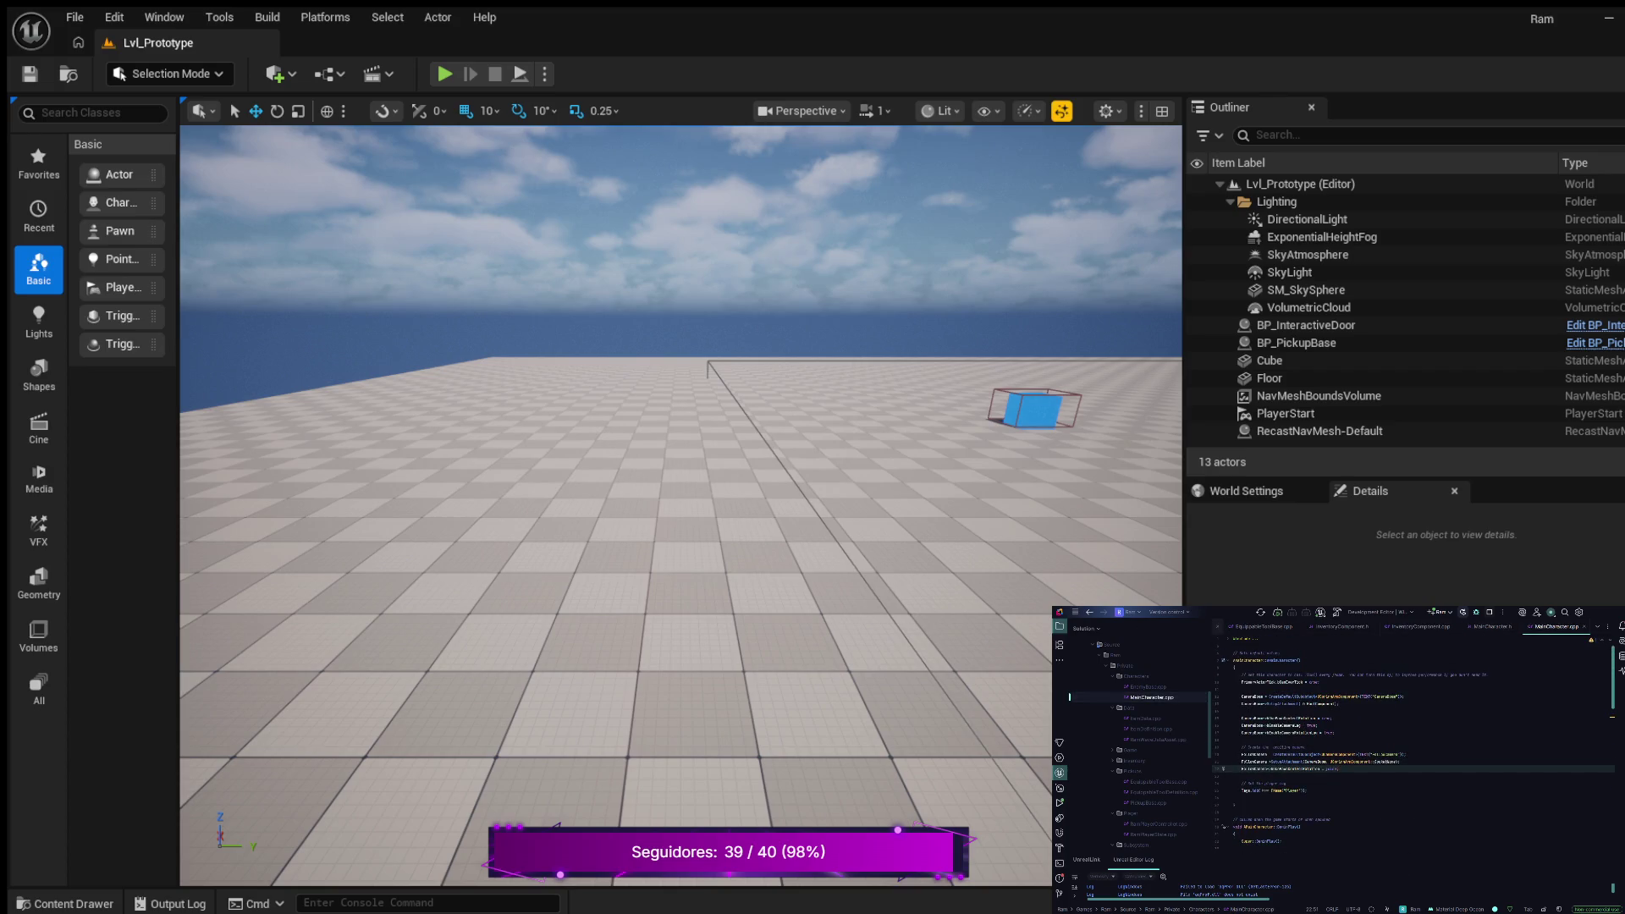
Add an include for Inventory/InventoryComponent.h below the existing include in MainCharacter.cpp
scroll(1413, 745, up, 1)
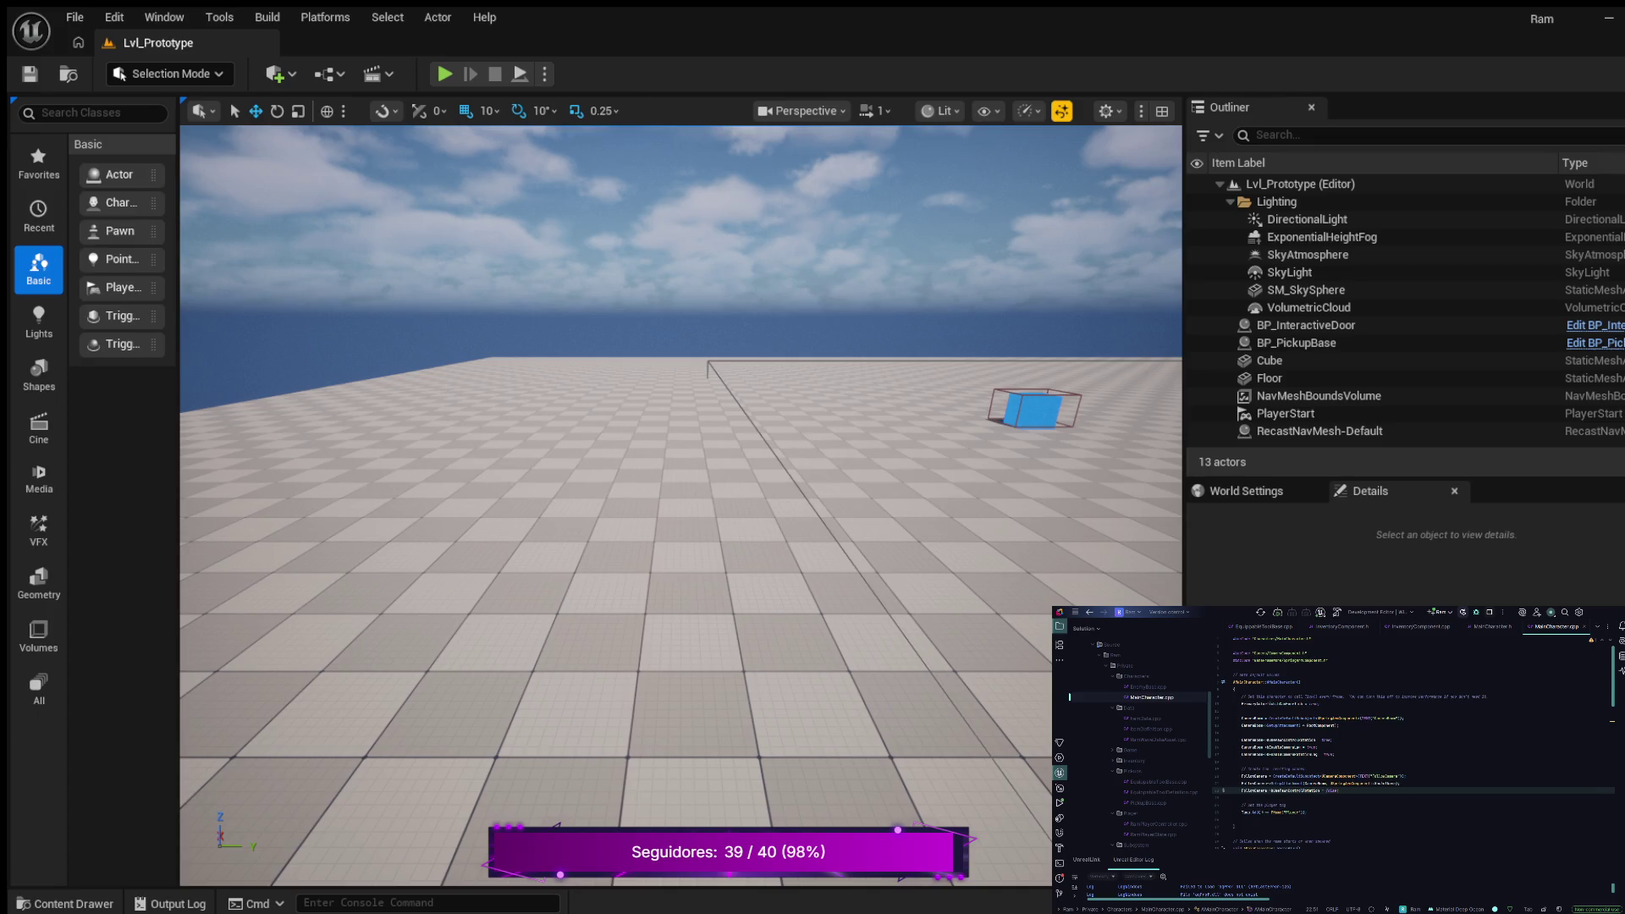
click(1329, 660)
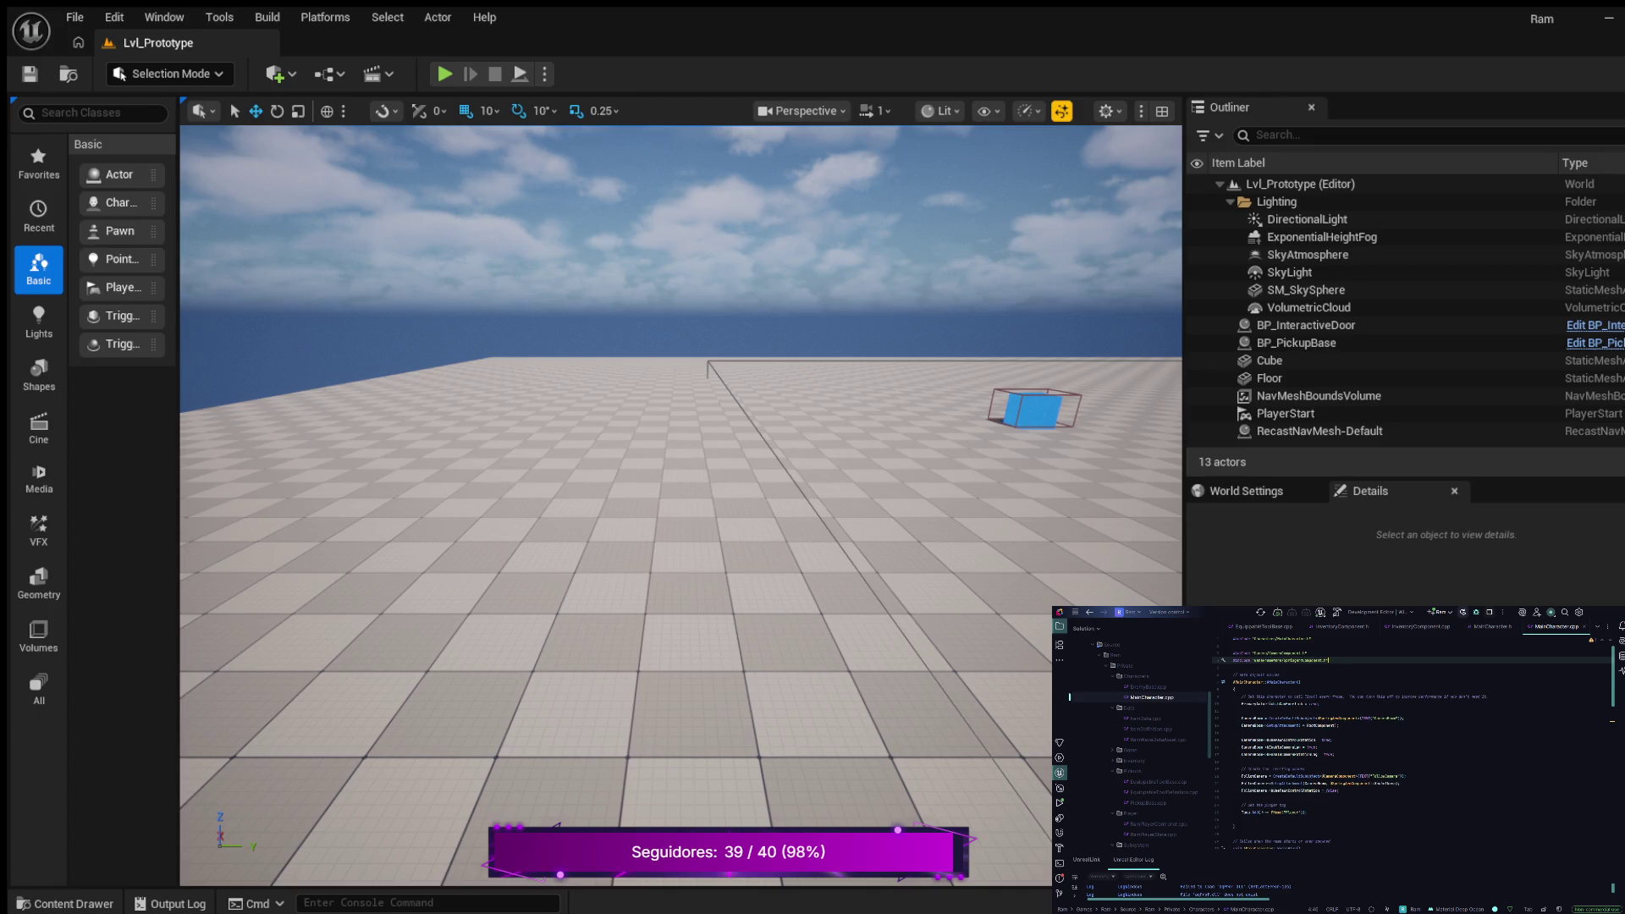
key(Return)
key(Return)
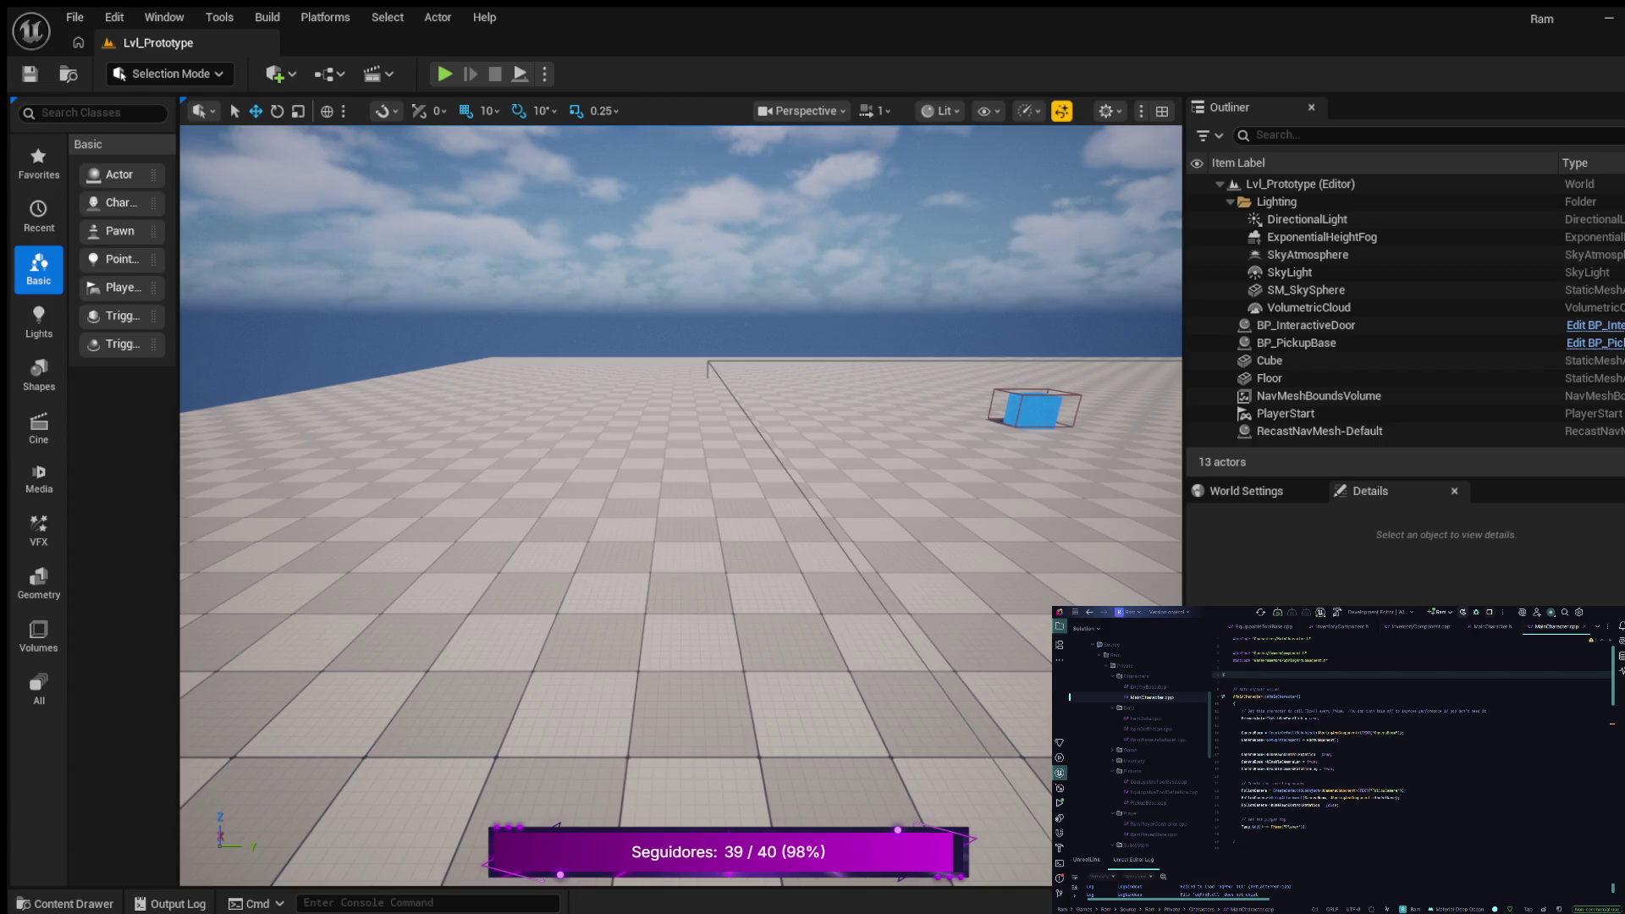
key(Escape)
text(Invent)
key(Return)
key(Return)
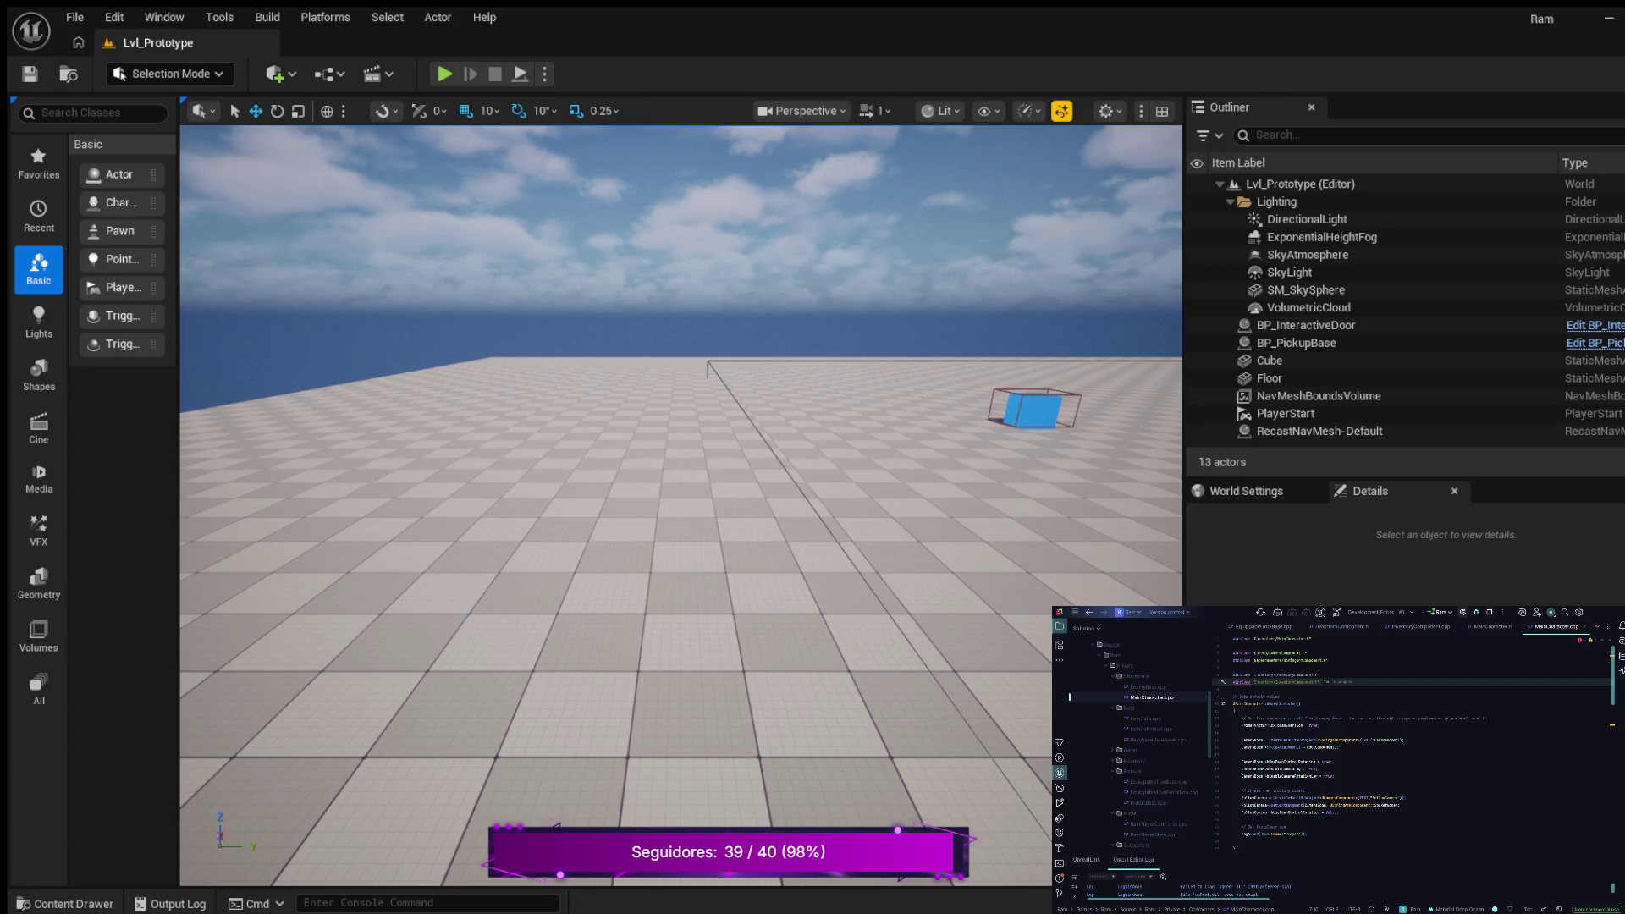
Add a second header include line, then go back to MainCharacter.h
key(Escape)
key(BackSpace)
key(Return)
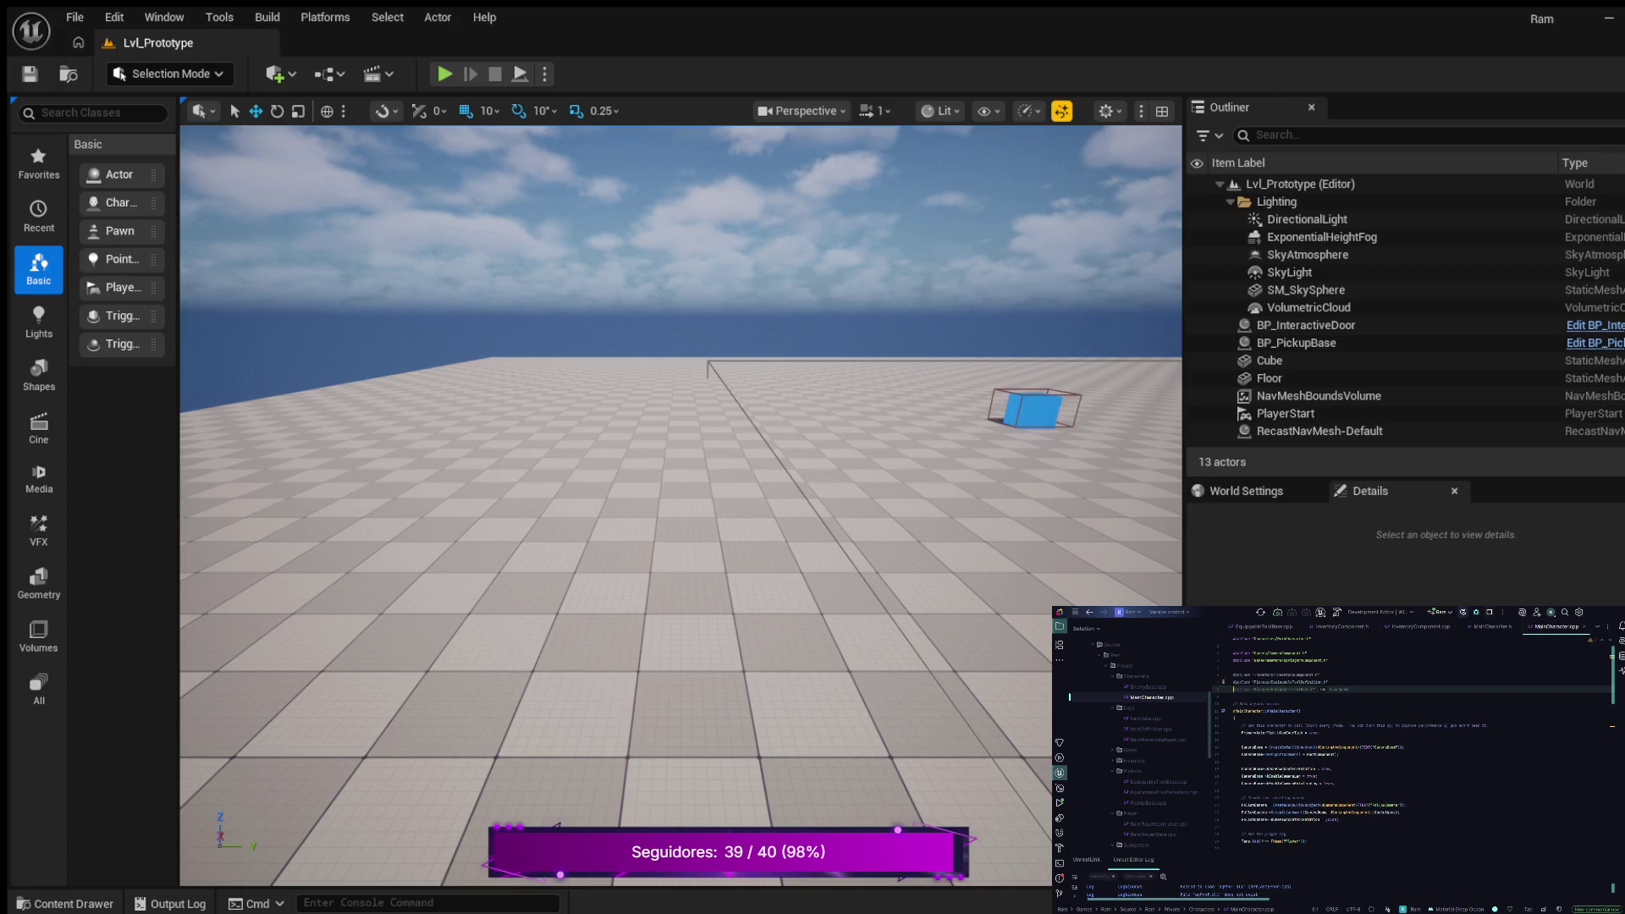
key(Tab)
key(ctrl+alt+Home)
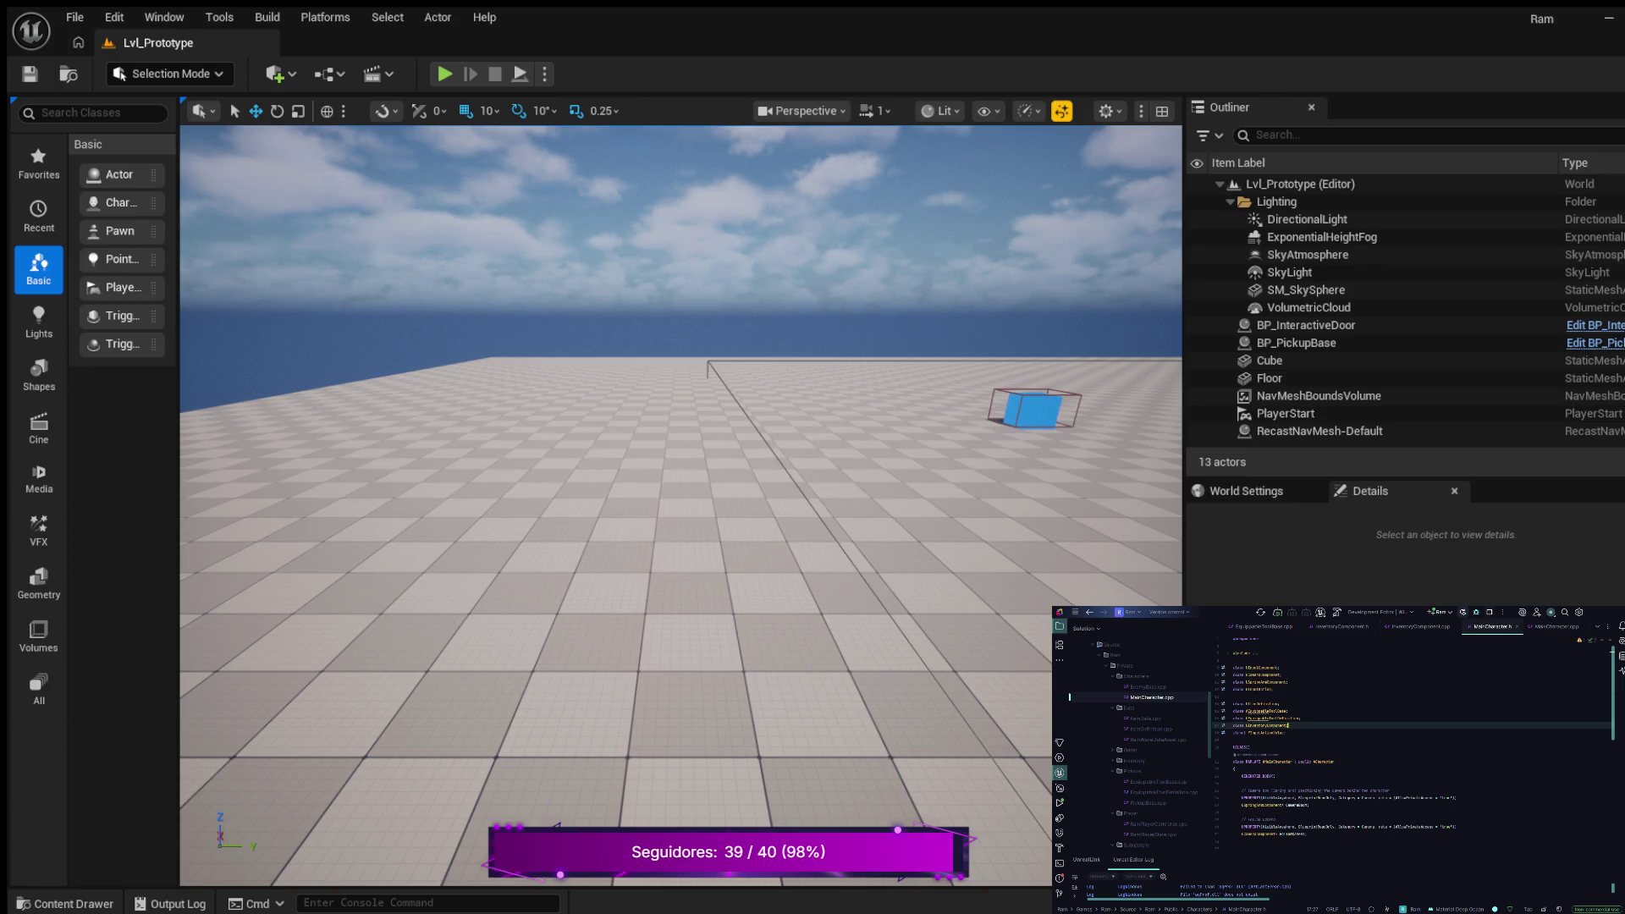
Under the inventory comment, declare a UInventoryComponent pointer marked UPROPERTY(VisibleAnywhere) with a category
scroll(1411, 741, down, 6)
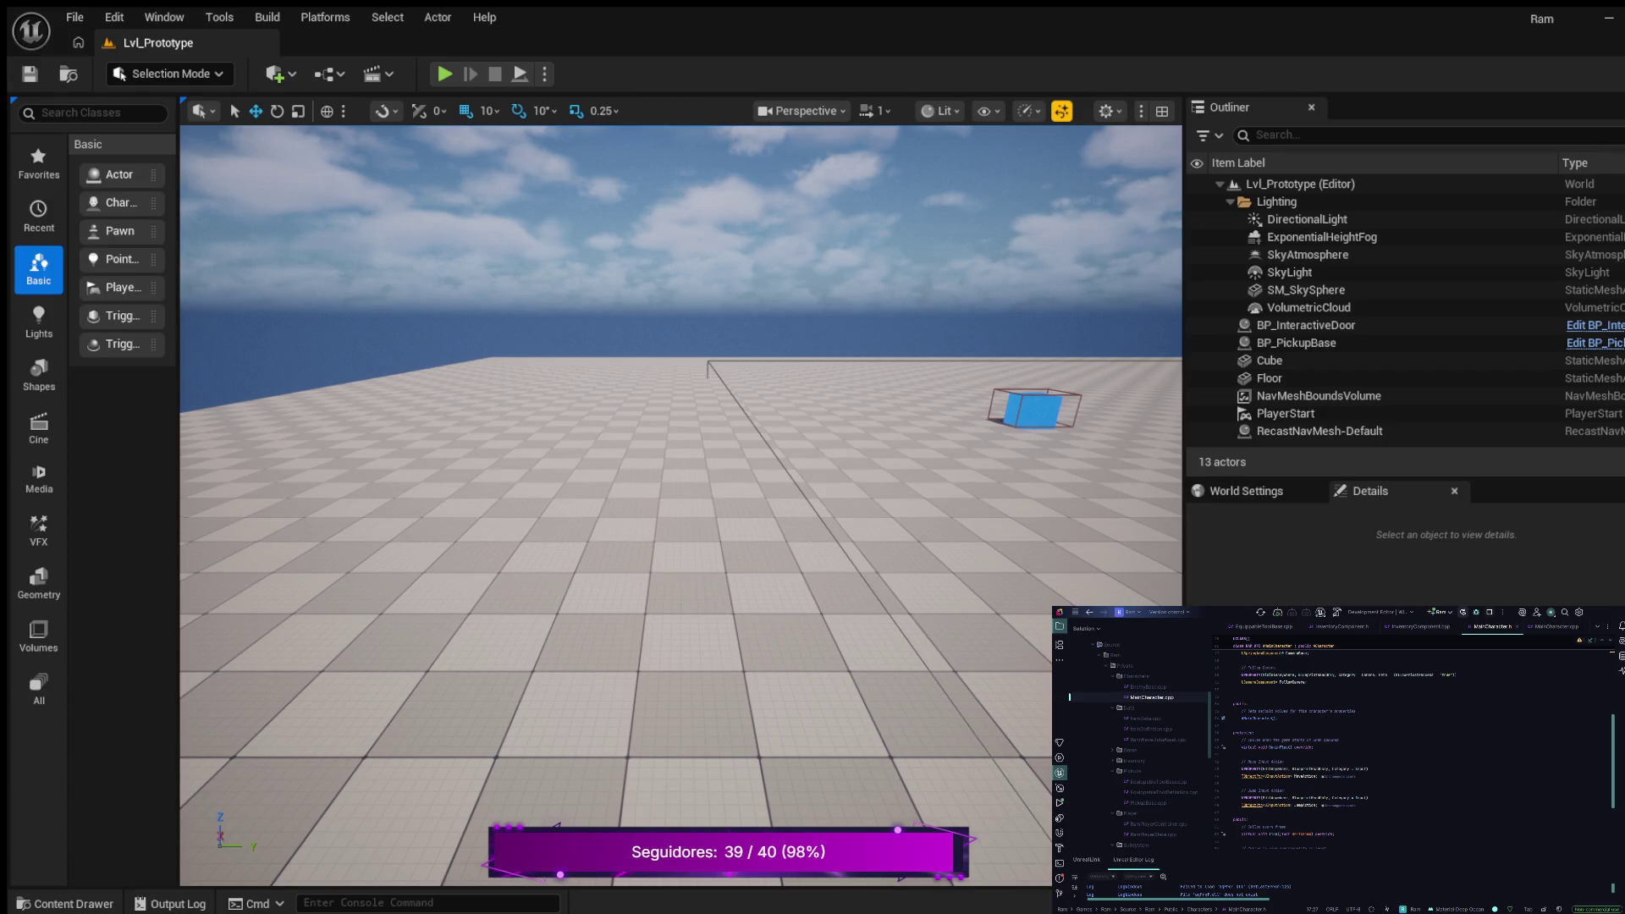
scroll(1412, 745, down, 3)
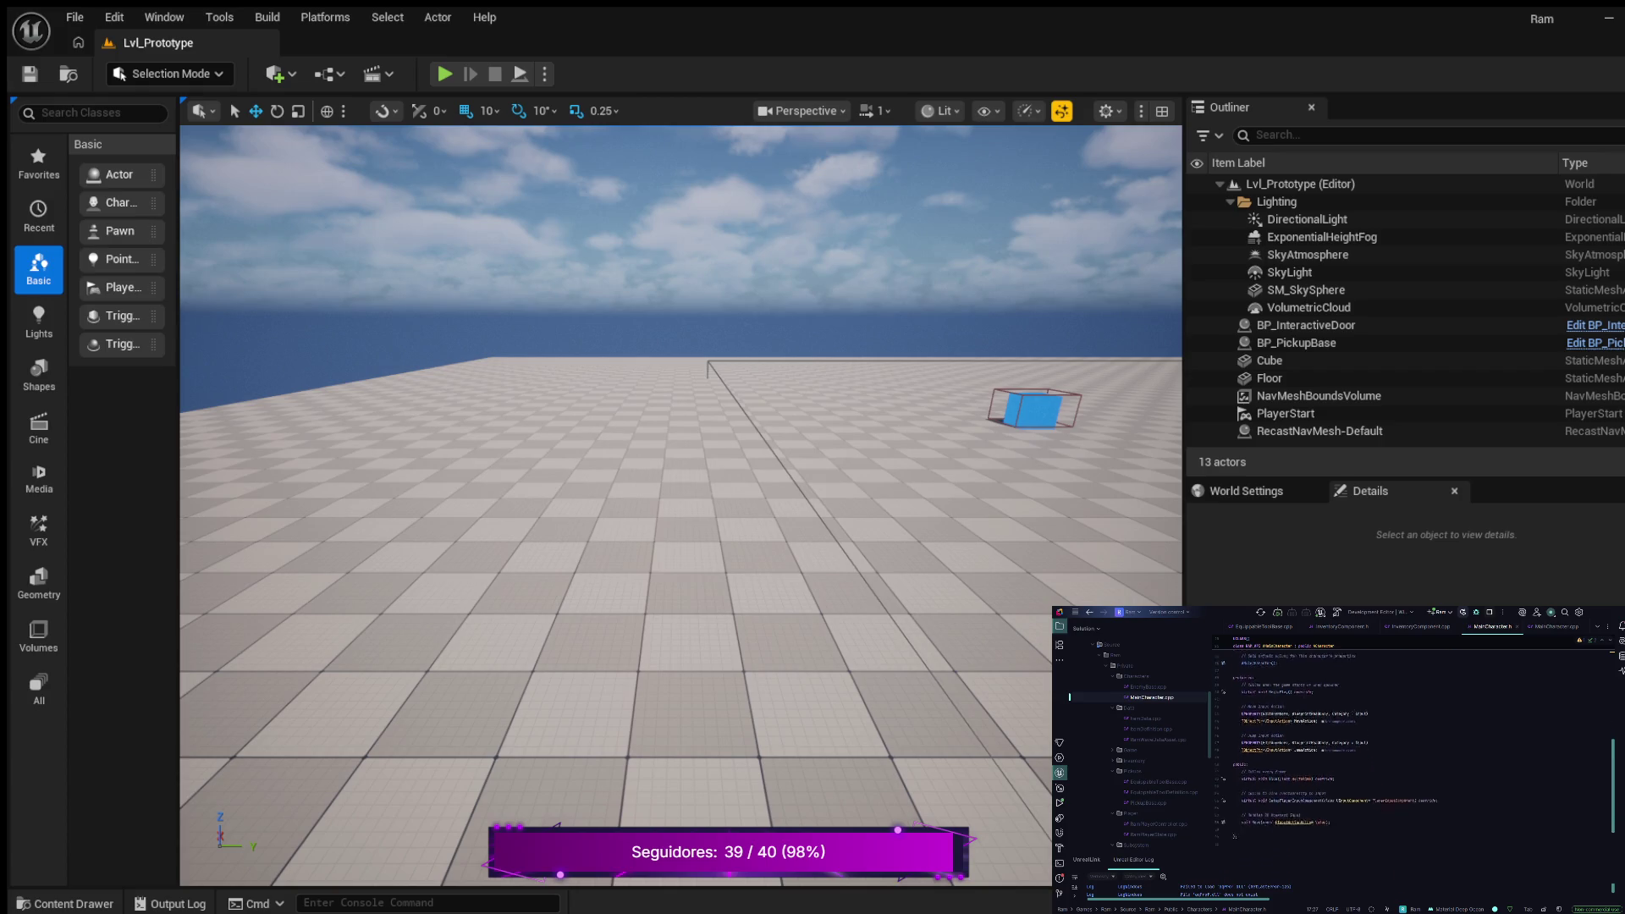
click(1330, 791)
key(Return)
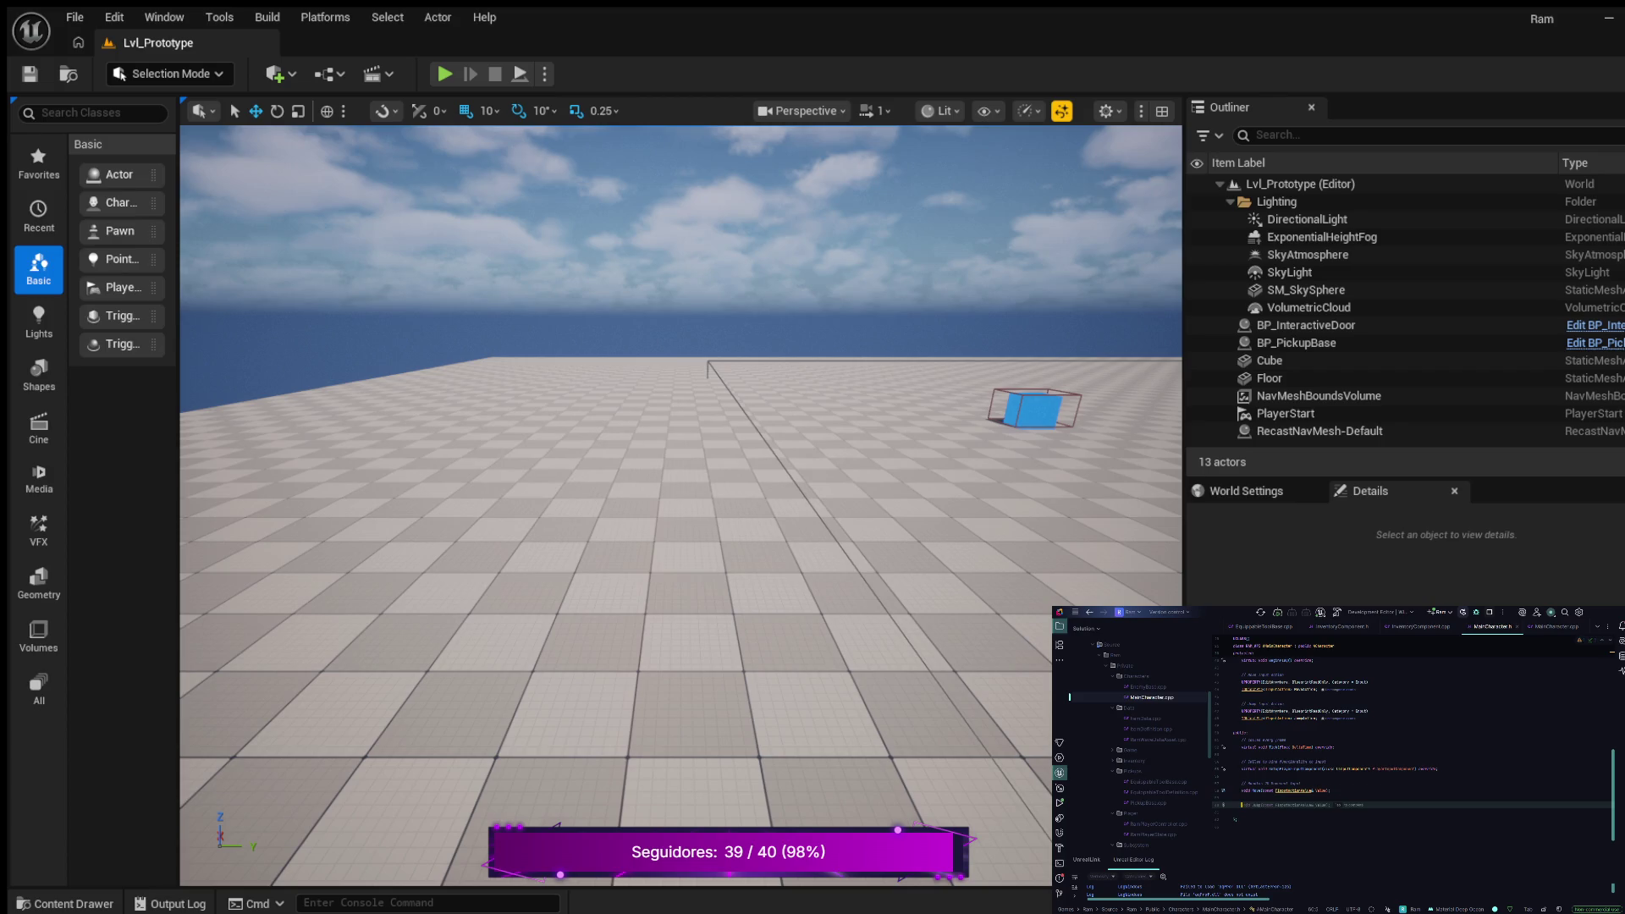
key(Escape)
key(Return)
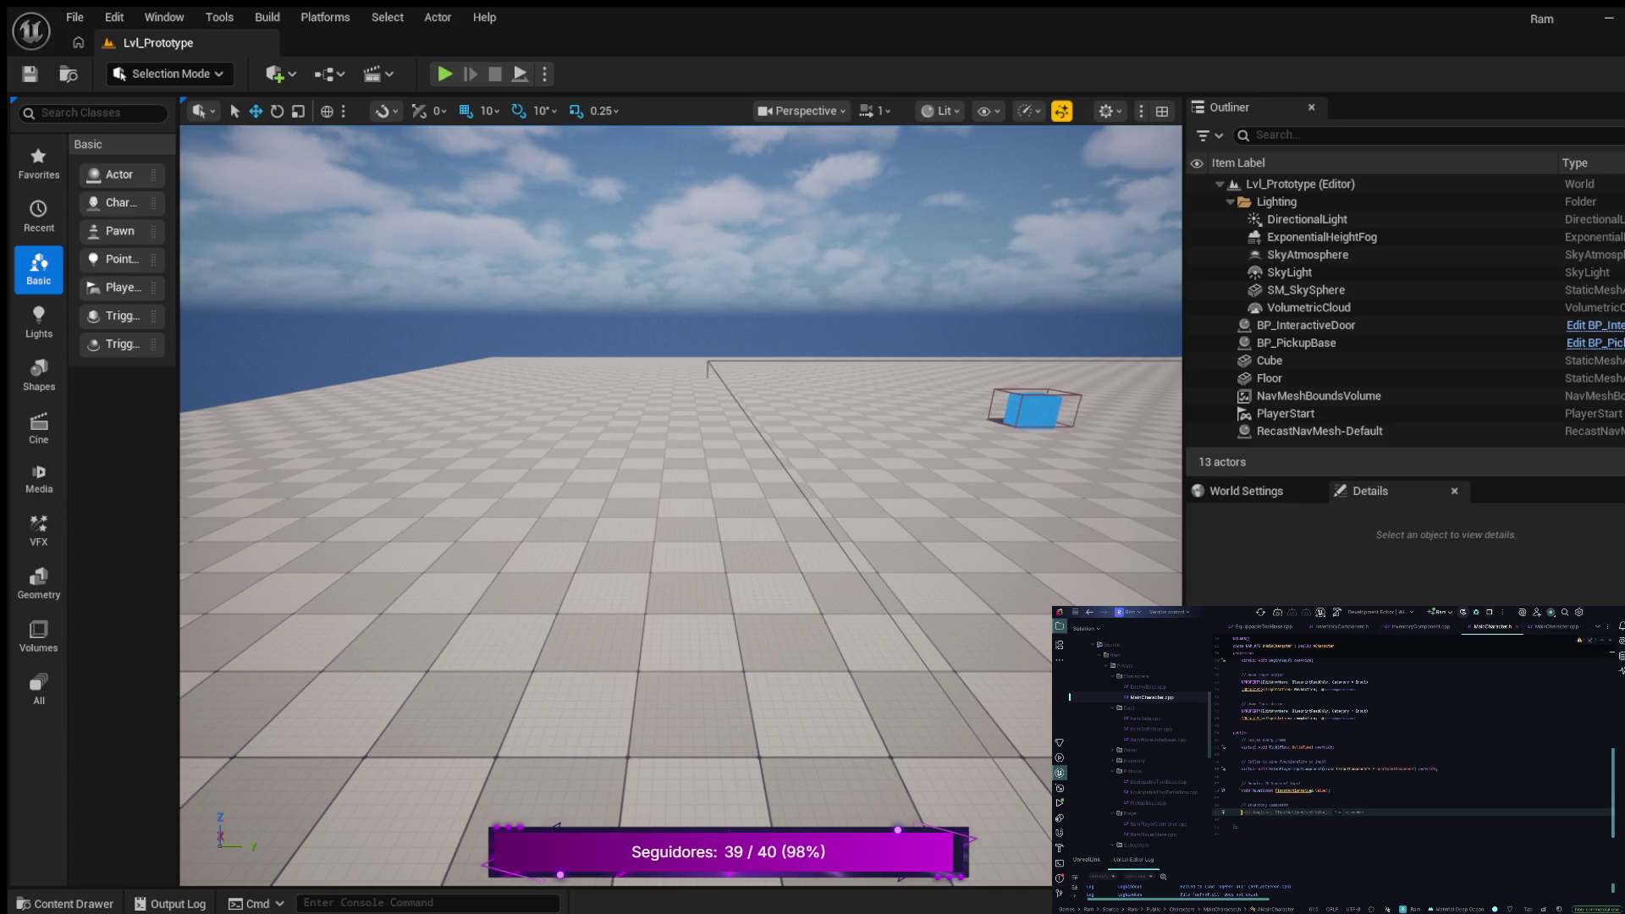
text(UP)
key(Tab)
text(VisibleAnywhere)
text(Bl)
text(tegory)
text(")
key(Return)
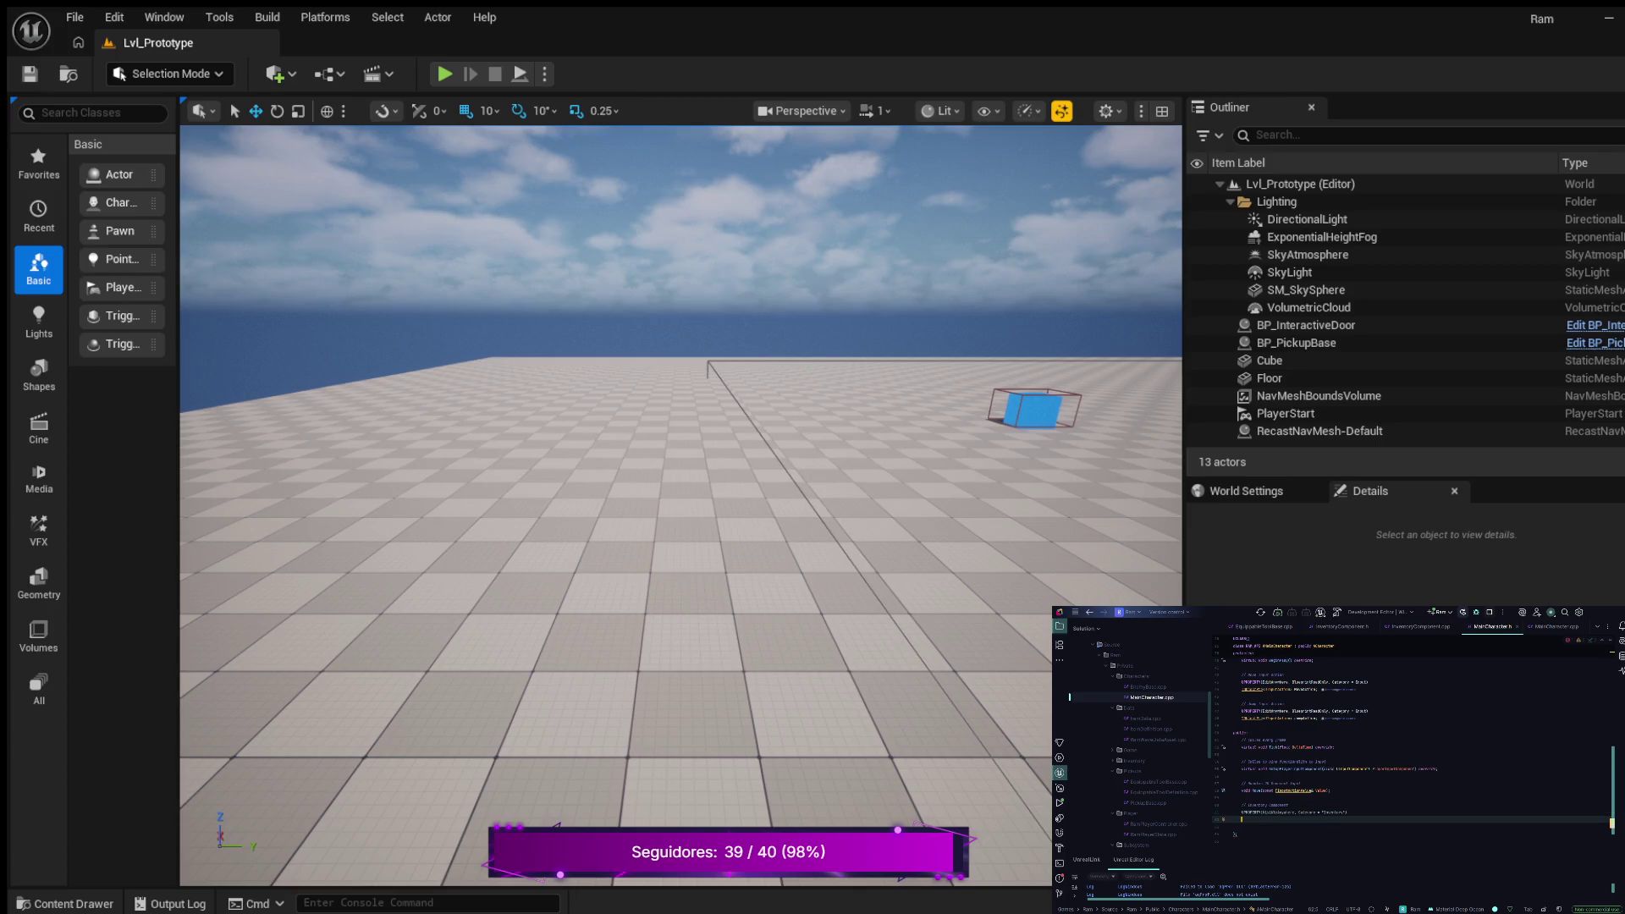
text(U)
text(InventoryC)
text(ompo)
key(Tab)
key(Tab)
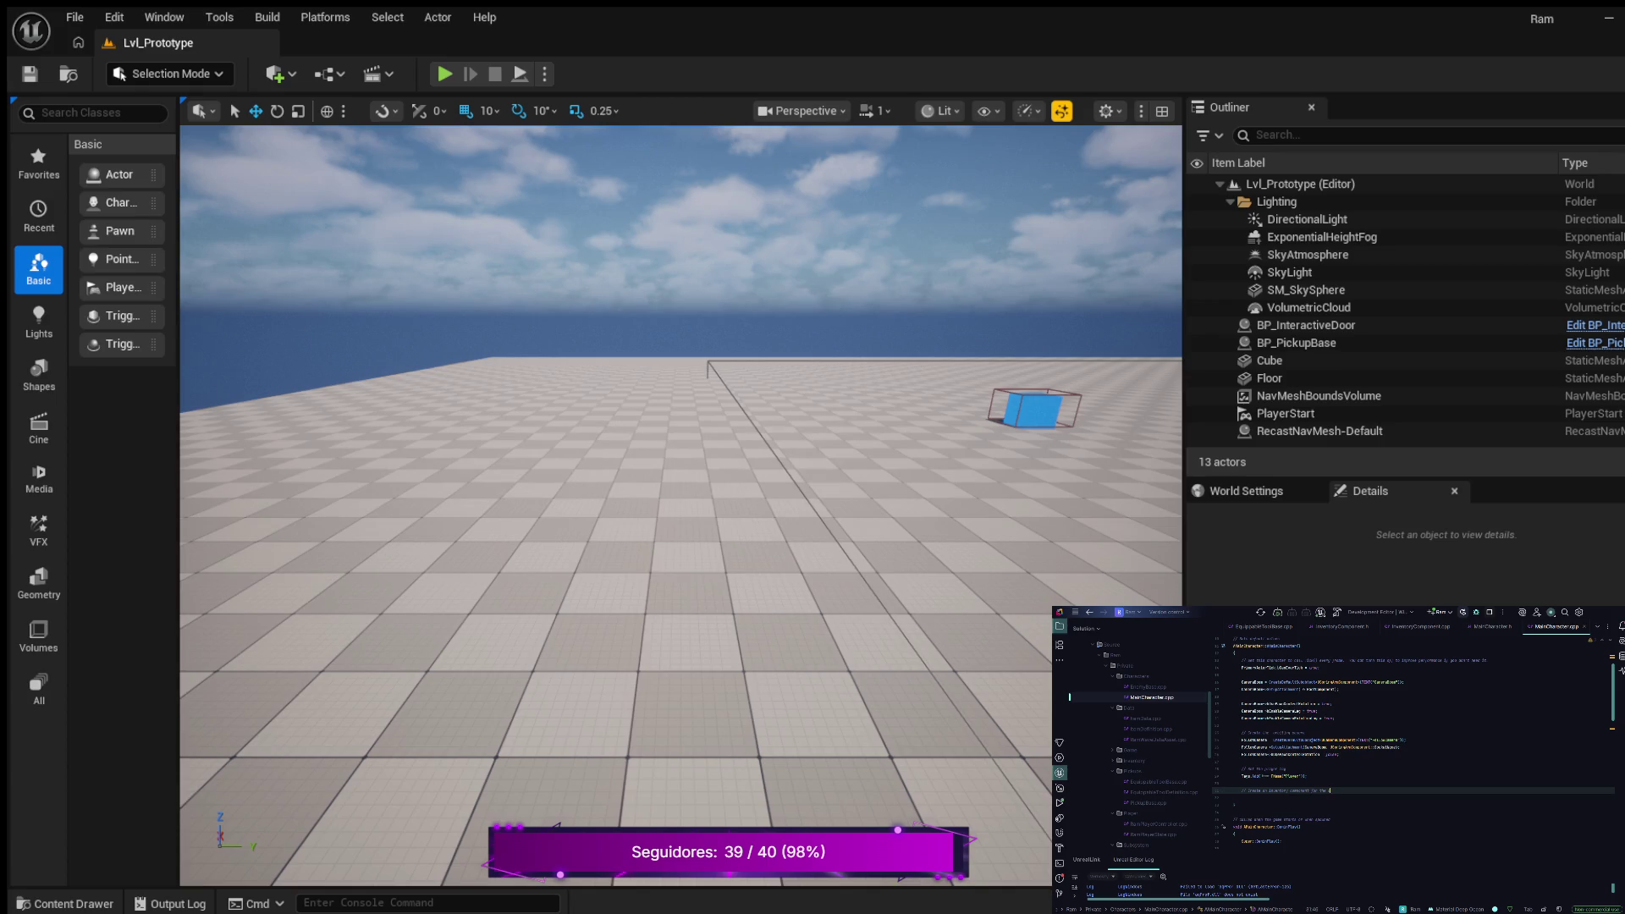
Create InventoryComponent with CreateDefaultSubobject under the 'Create an inventory component' comment
key(Return)
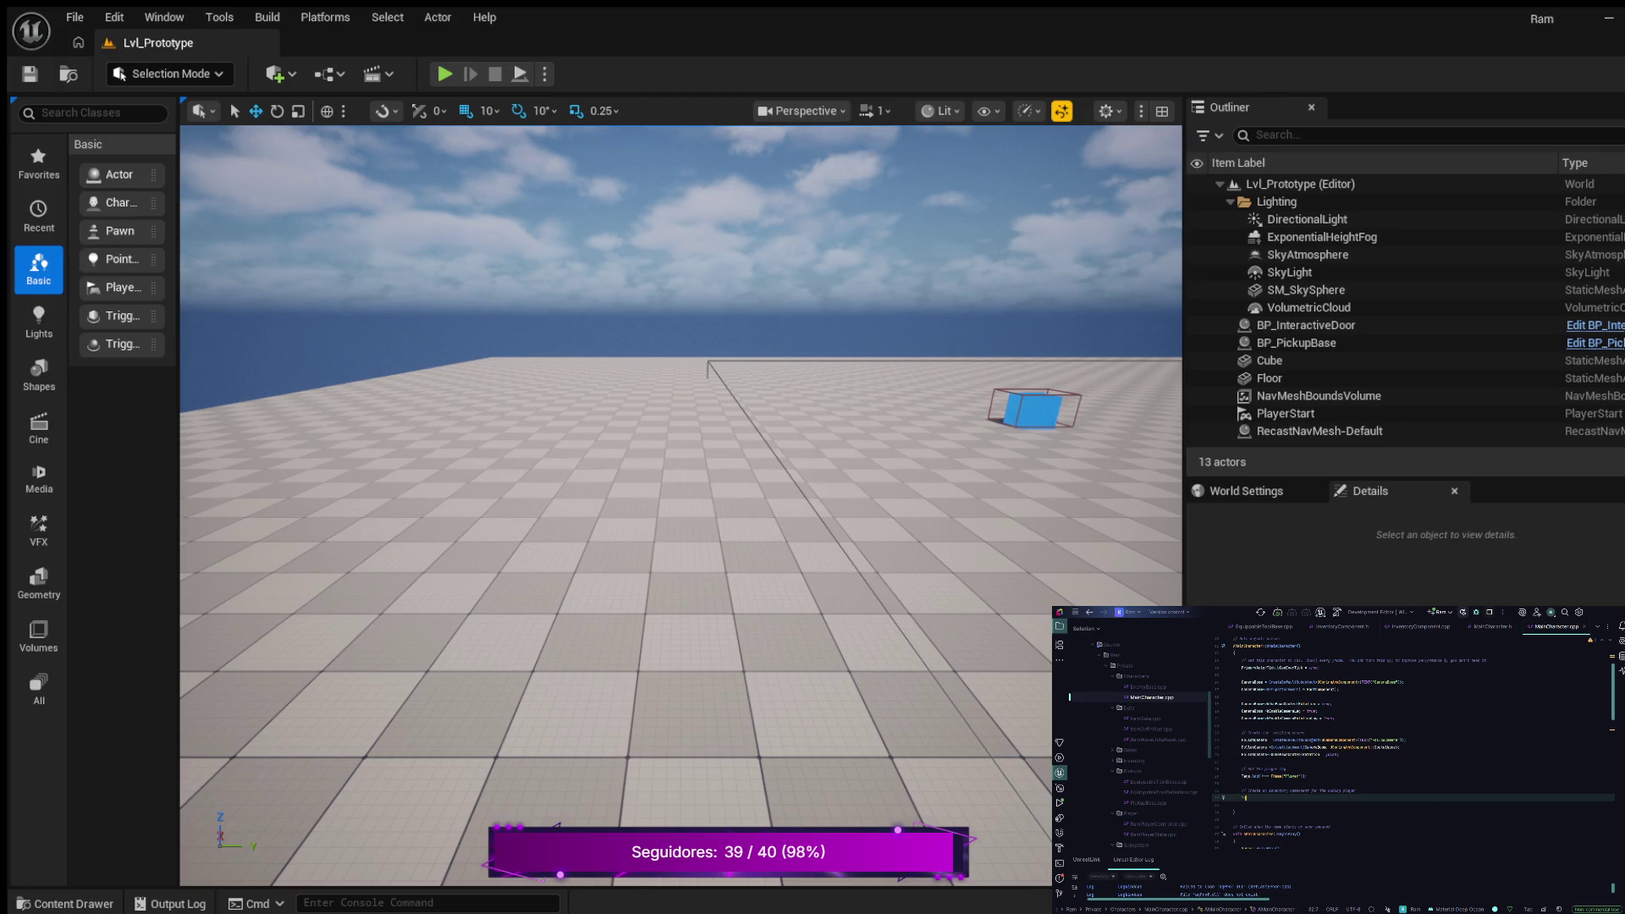
text(entoryComponent)
key(Tab)
In MainCharacter.h, start typing an interaction function declaration below the comment after InventoryComponent
click(1492, 627)
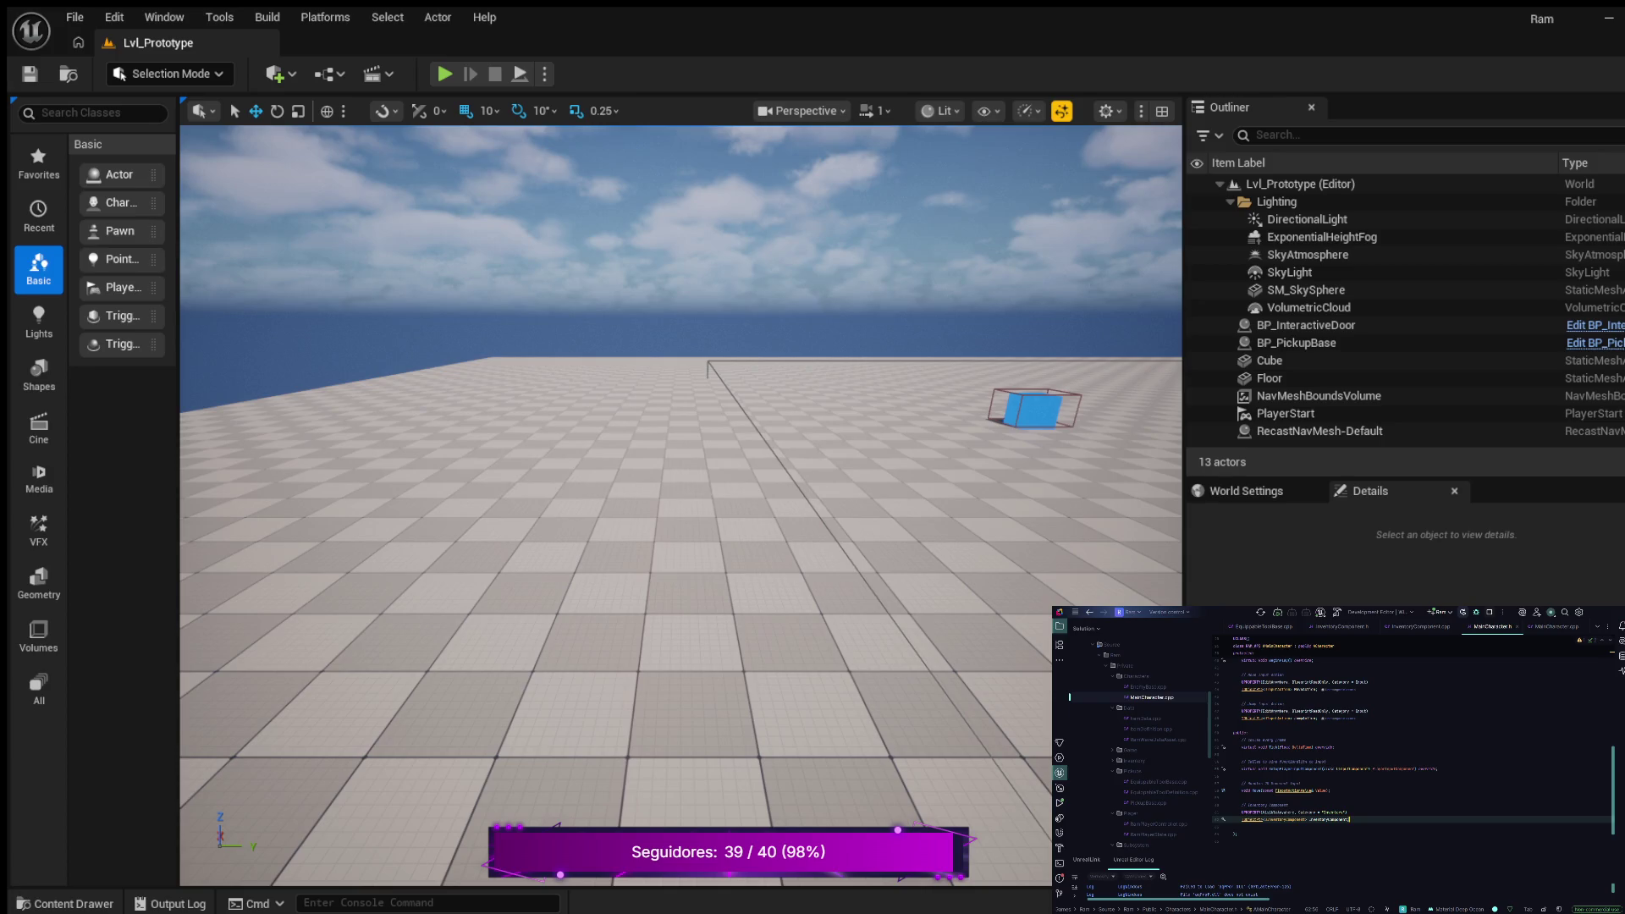
key(Return)
key(Return)
key(Escape)
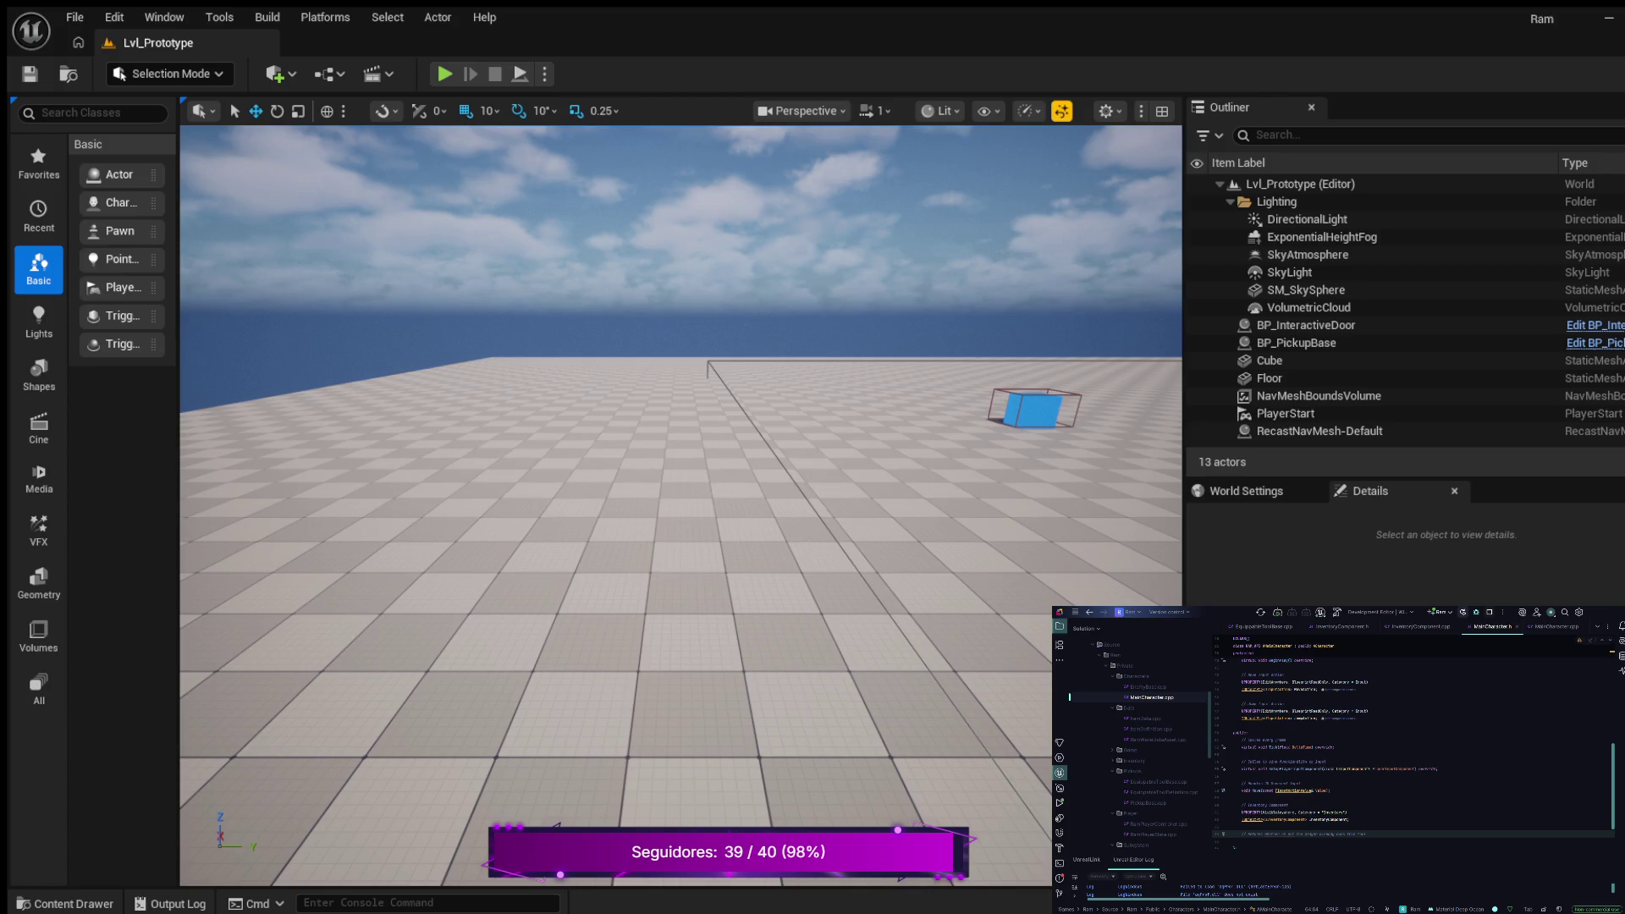
key(Return)
key(Escape)
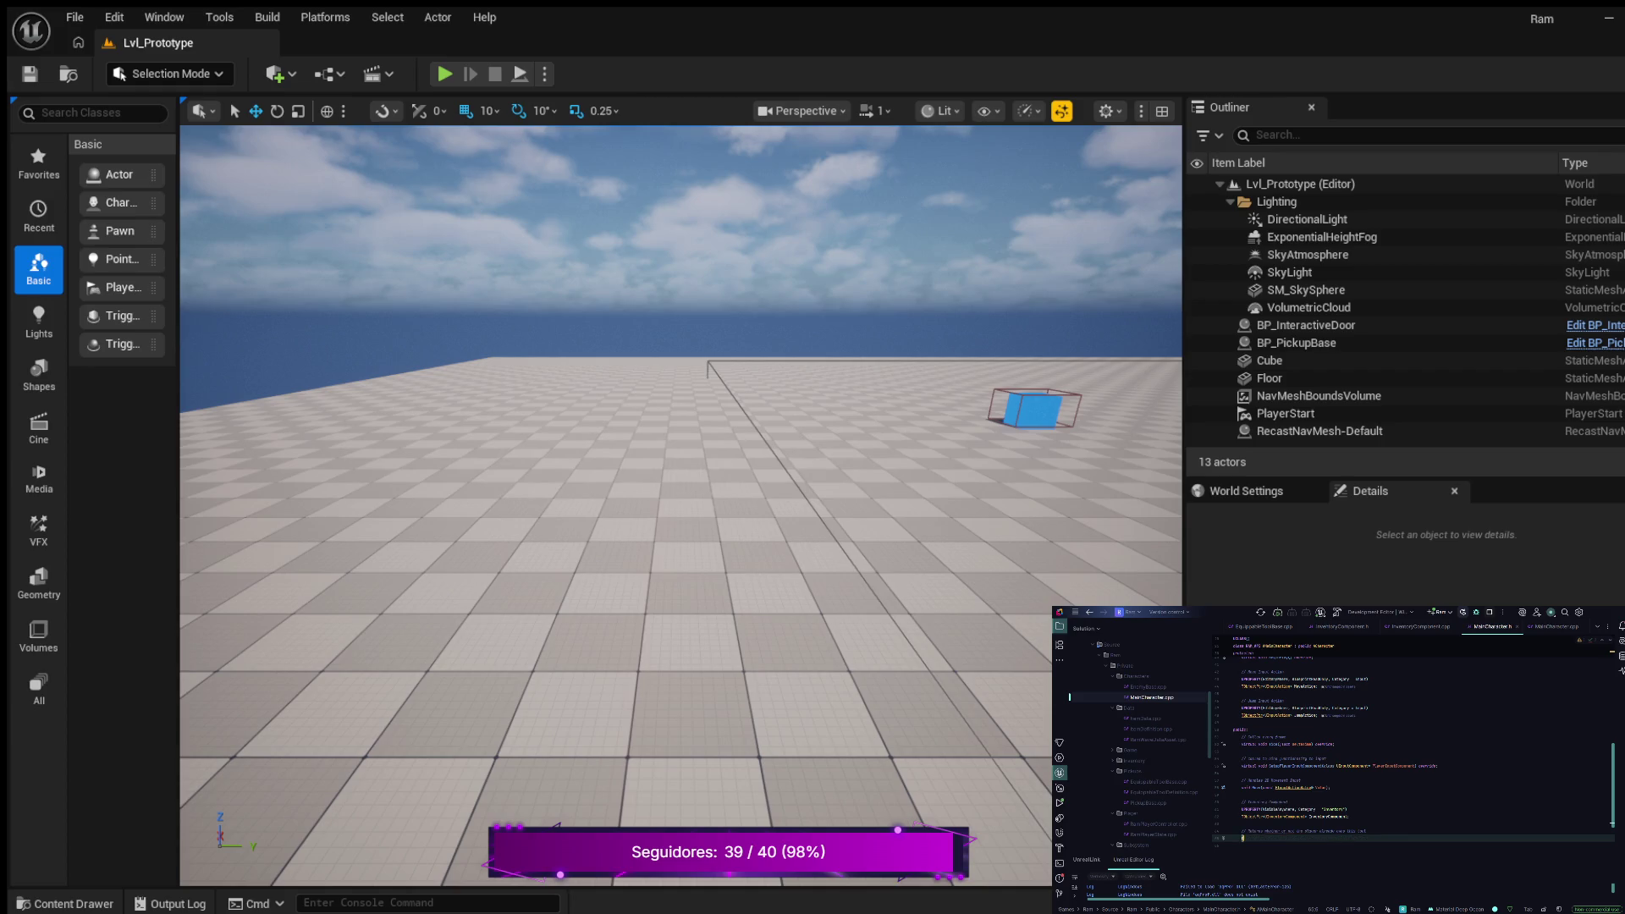
text(l b)
text(terac)
text(Wi)
Complete the IsToolAlreadyOwned declaration and generate its definition body in MainCharacter.cpp
key(Tab)
key(ctrl+shift+Right)
key(ctrl+shift+Left)
key(ctrl+shift+Left)
key(ctrl+shift+Left)
key(ctrl+shift+Left)
key(alt+Return)
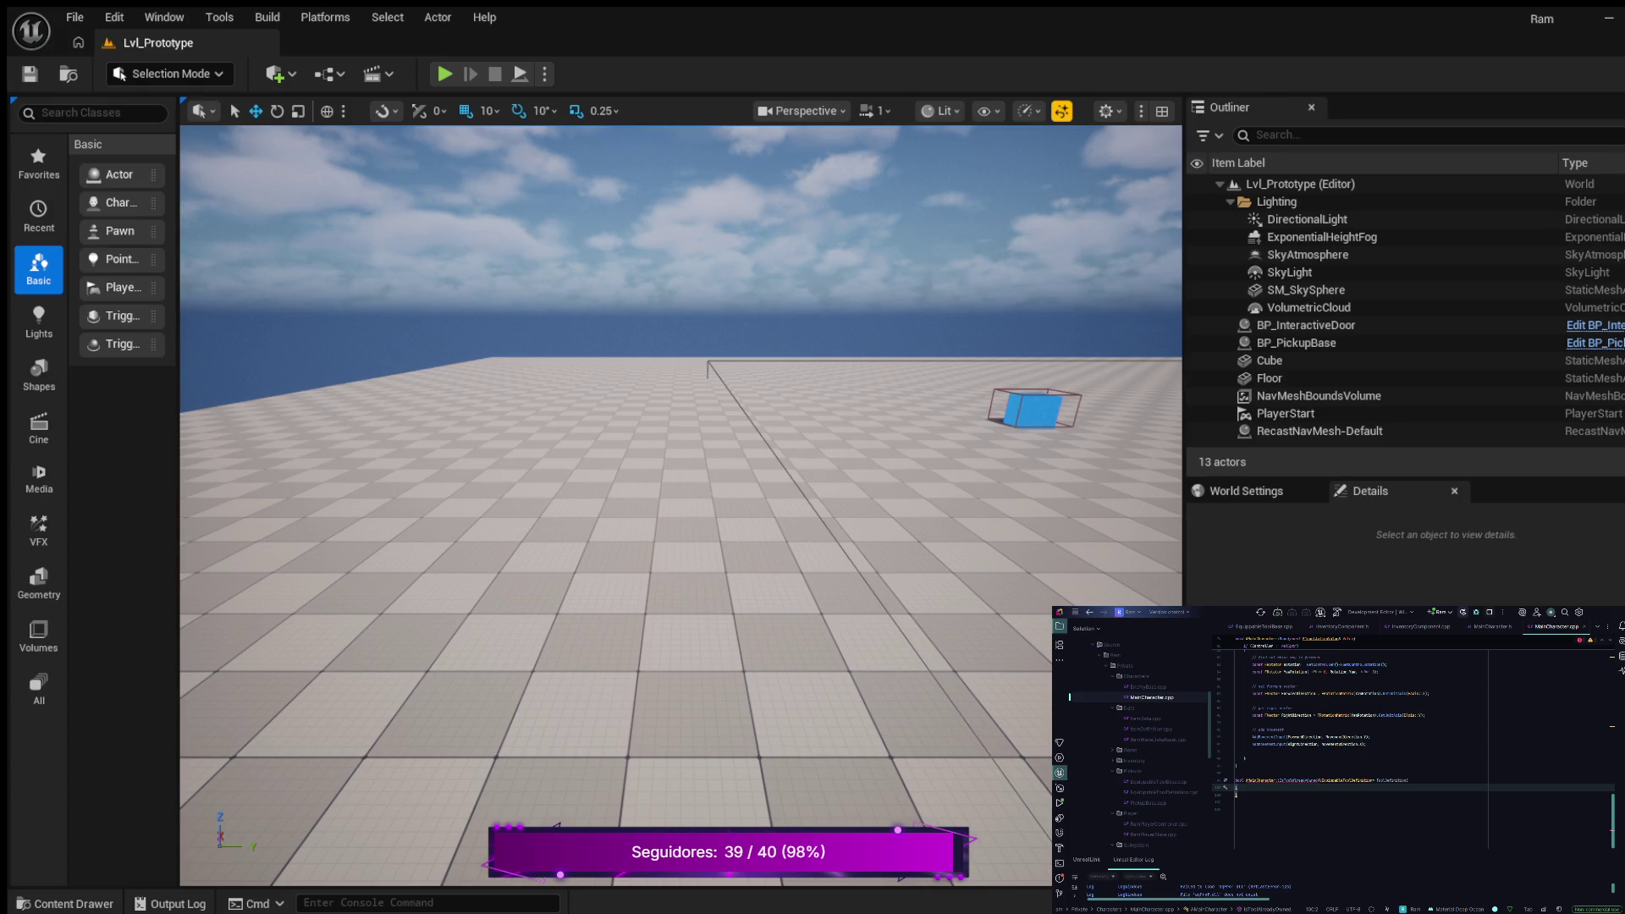
key(Return)
text({)
key(Return)
key(Return)
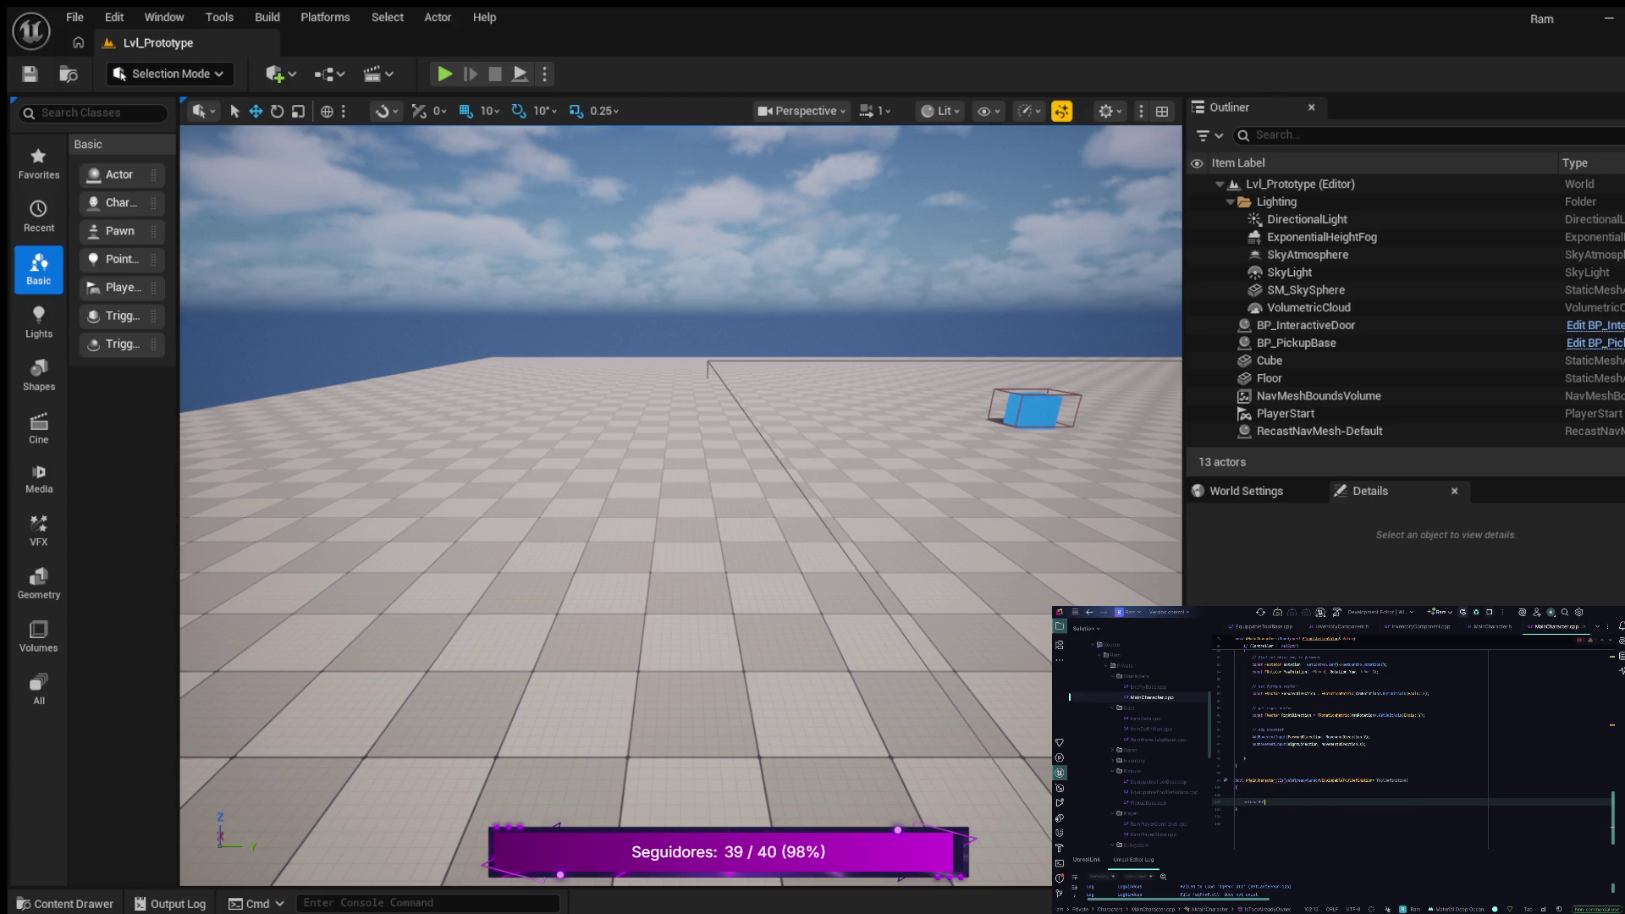
Write a for loop over InventoryComponent items with an if comparing each ItemDefinition Id
click(1236, 795)
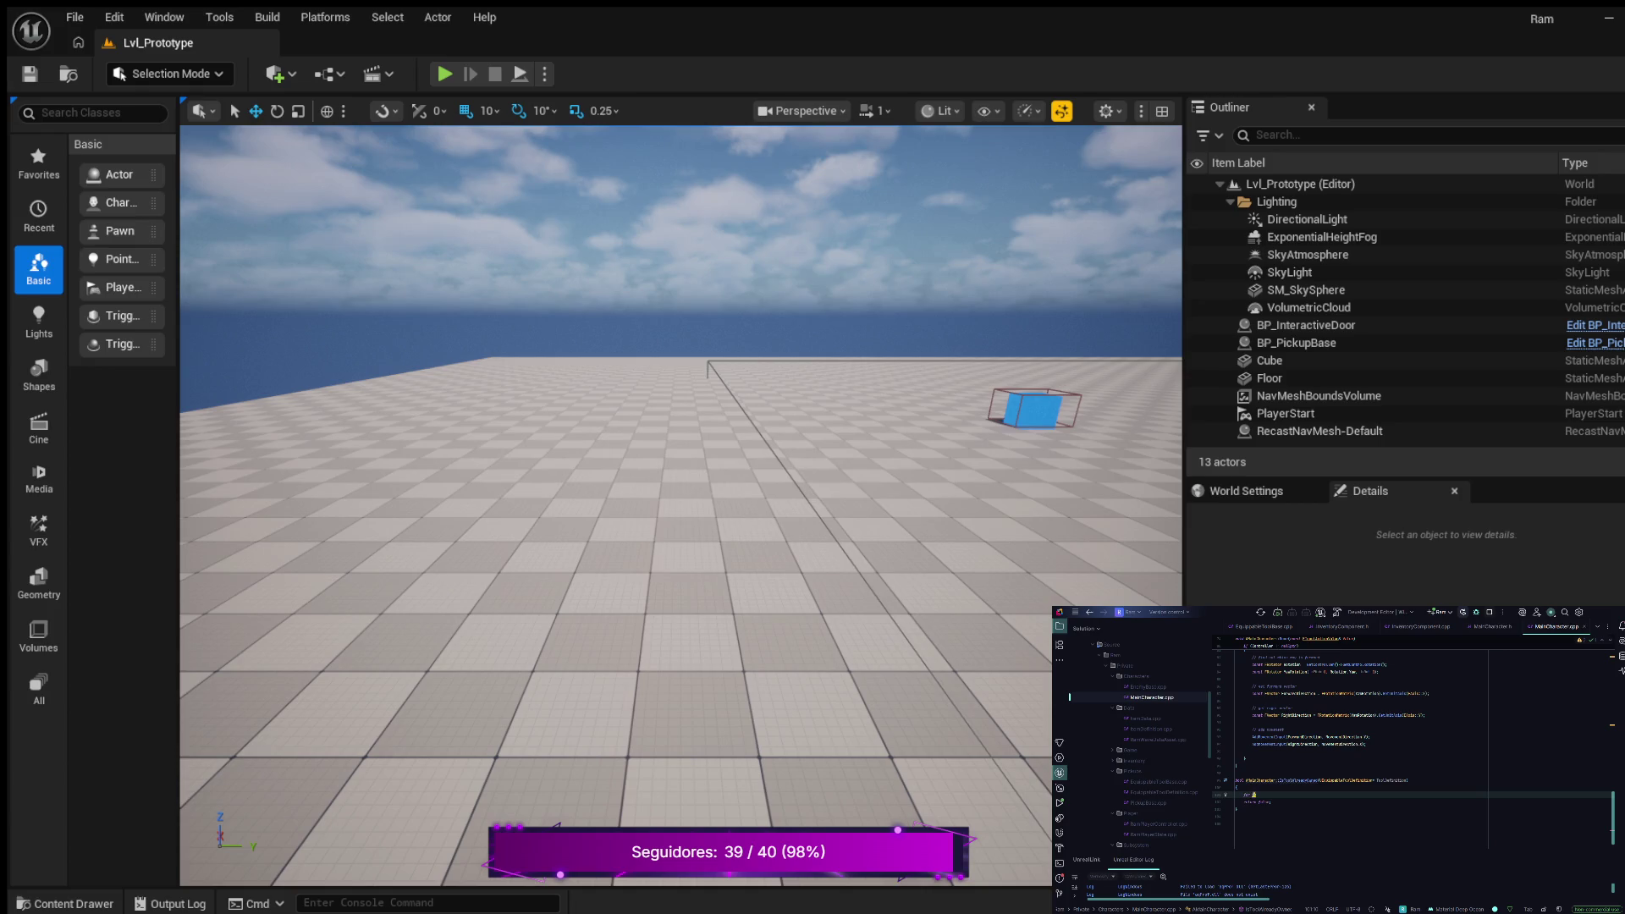
text(auto)
key(Return)
text(y)
text( :)
key(Return)
text())
key(Return)
text({)
key(Return)
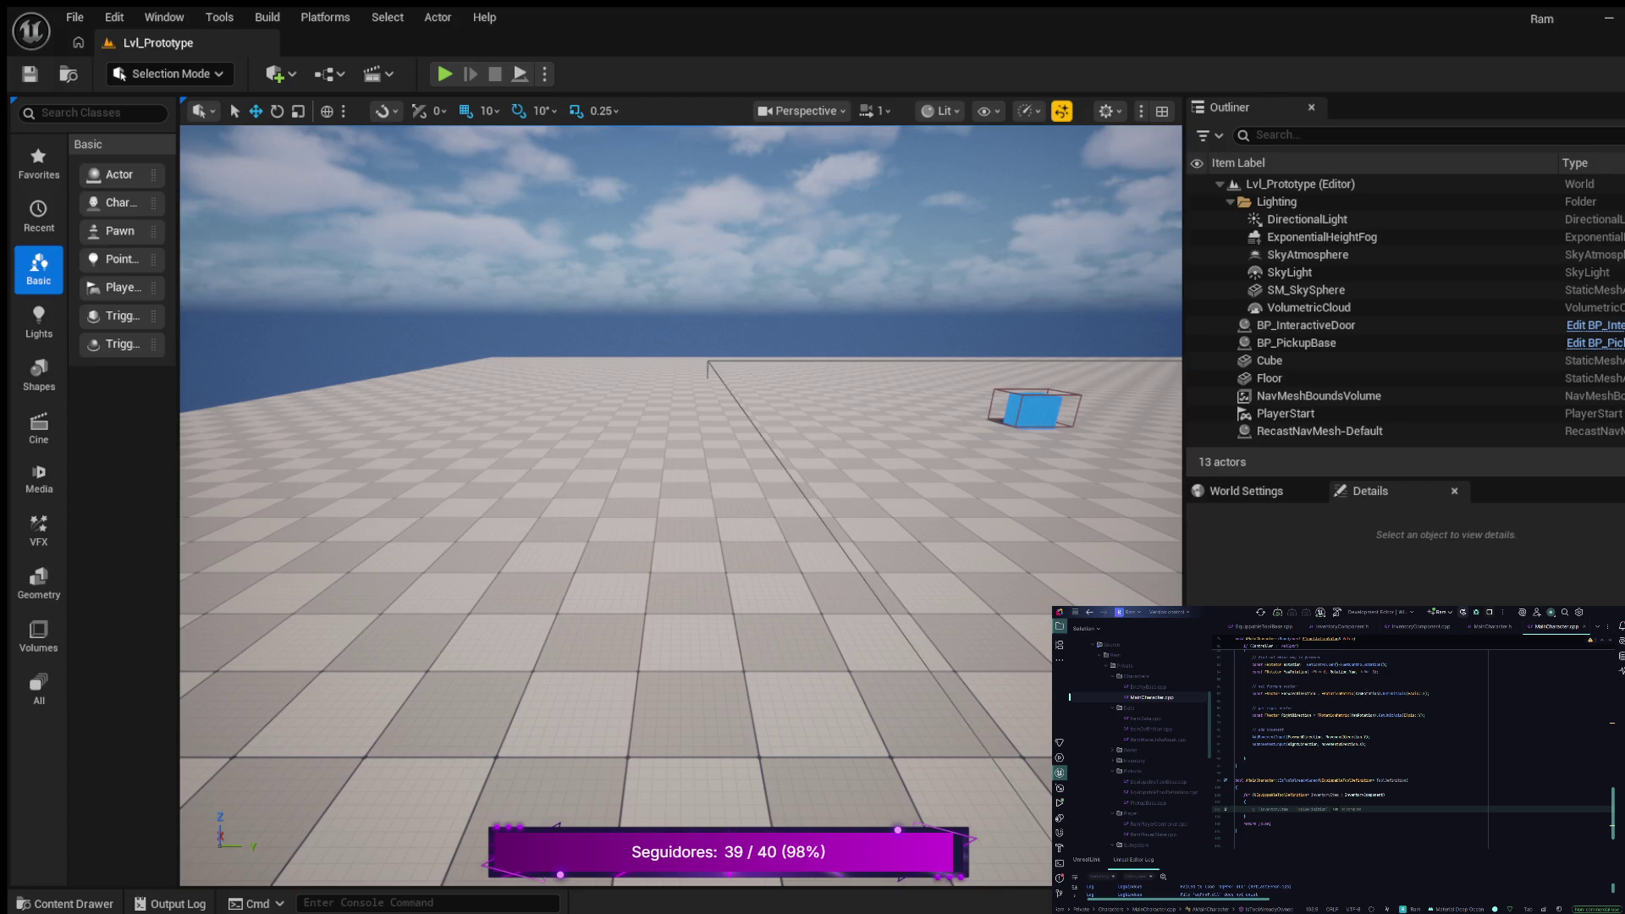
text(Item)
text(.)
key(Tab)
text(Id)
key(Tab)
Add a block under the Id comparison that does return true;
text({)
key(Return)
text(return true;)
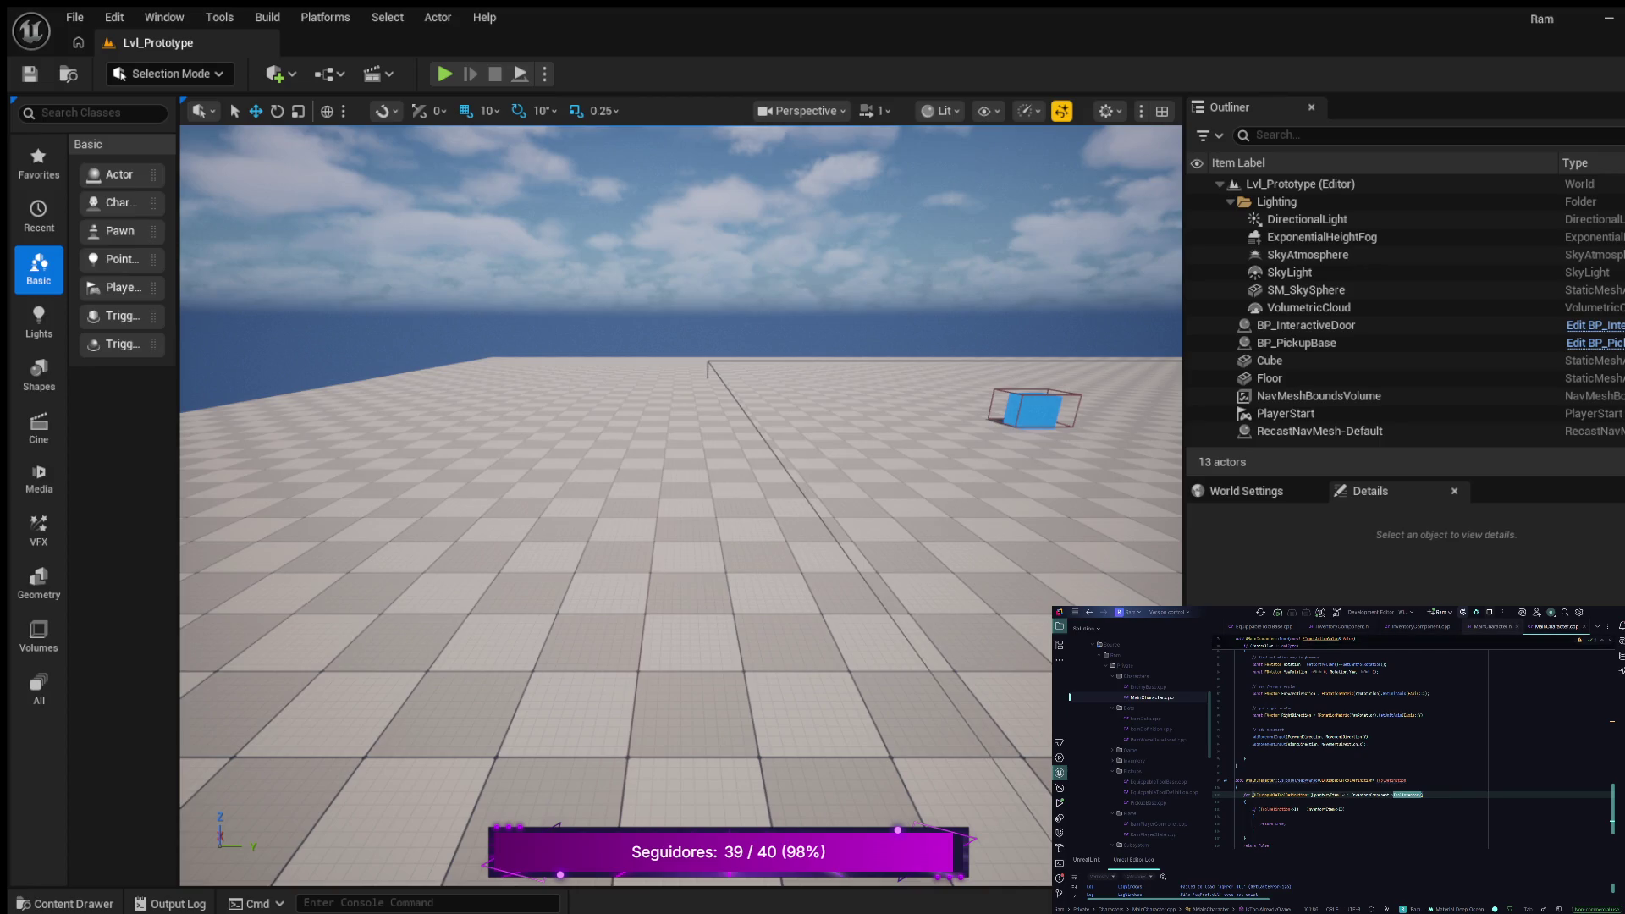
Add a protected: section below the InventoryComponent declaration in MainCharacter.h
key(ctrl+b)
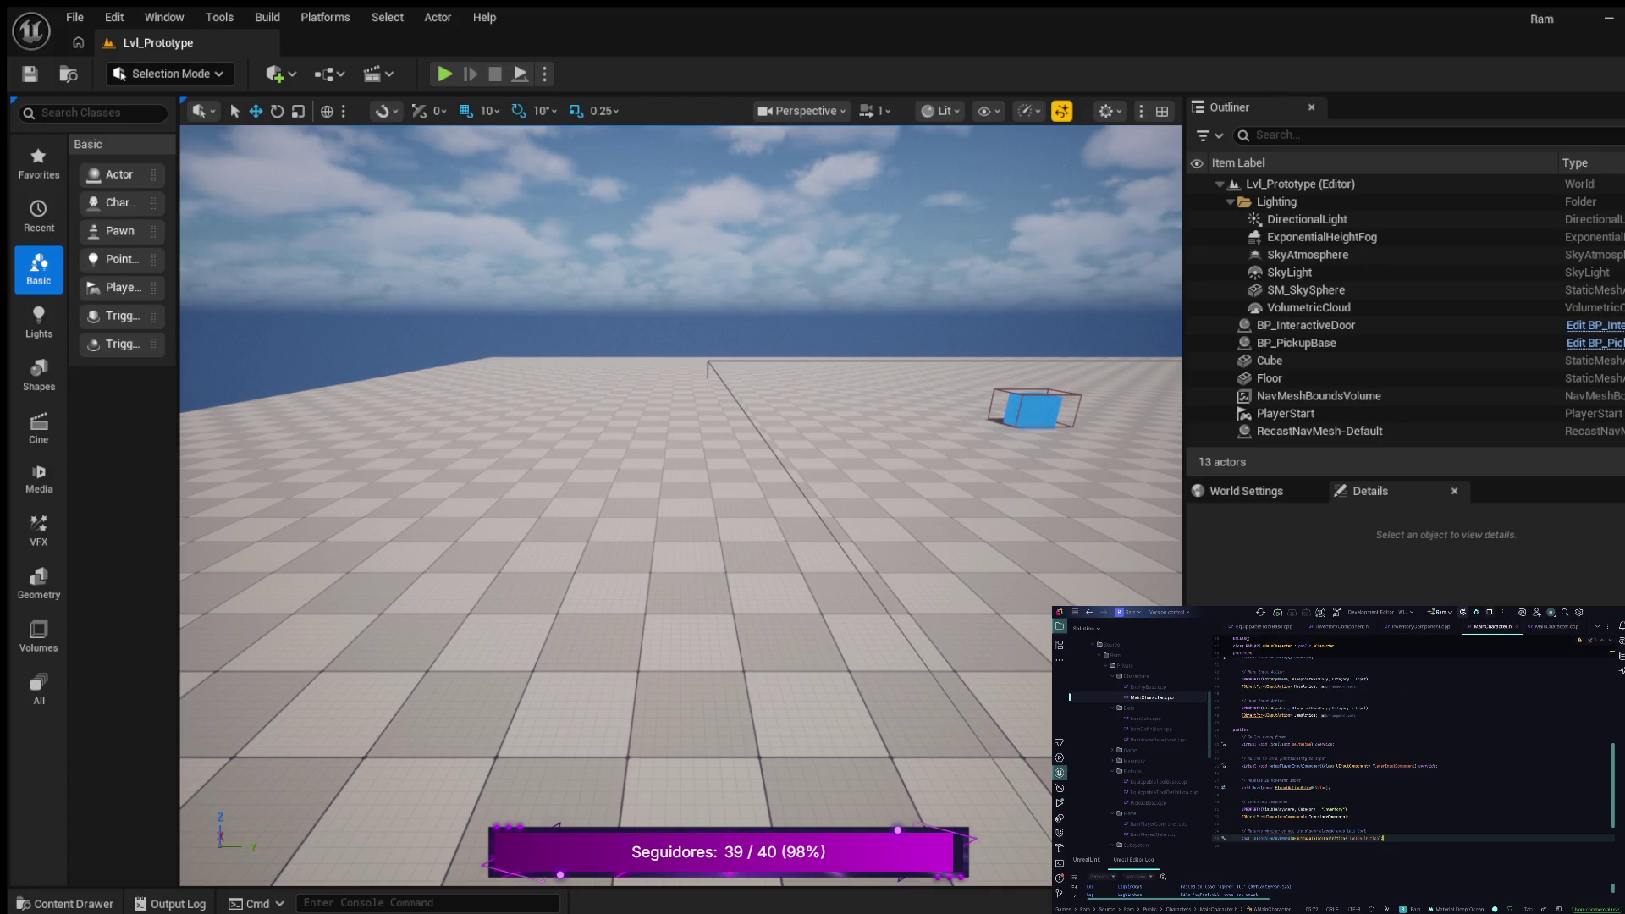
key(Return)
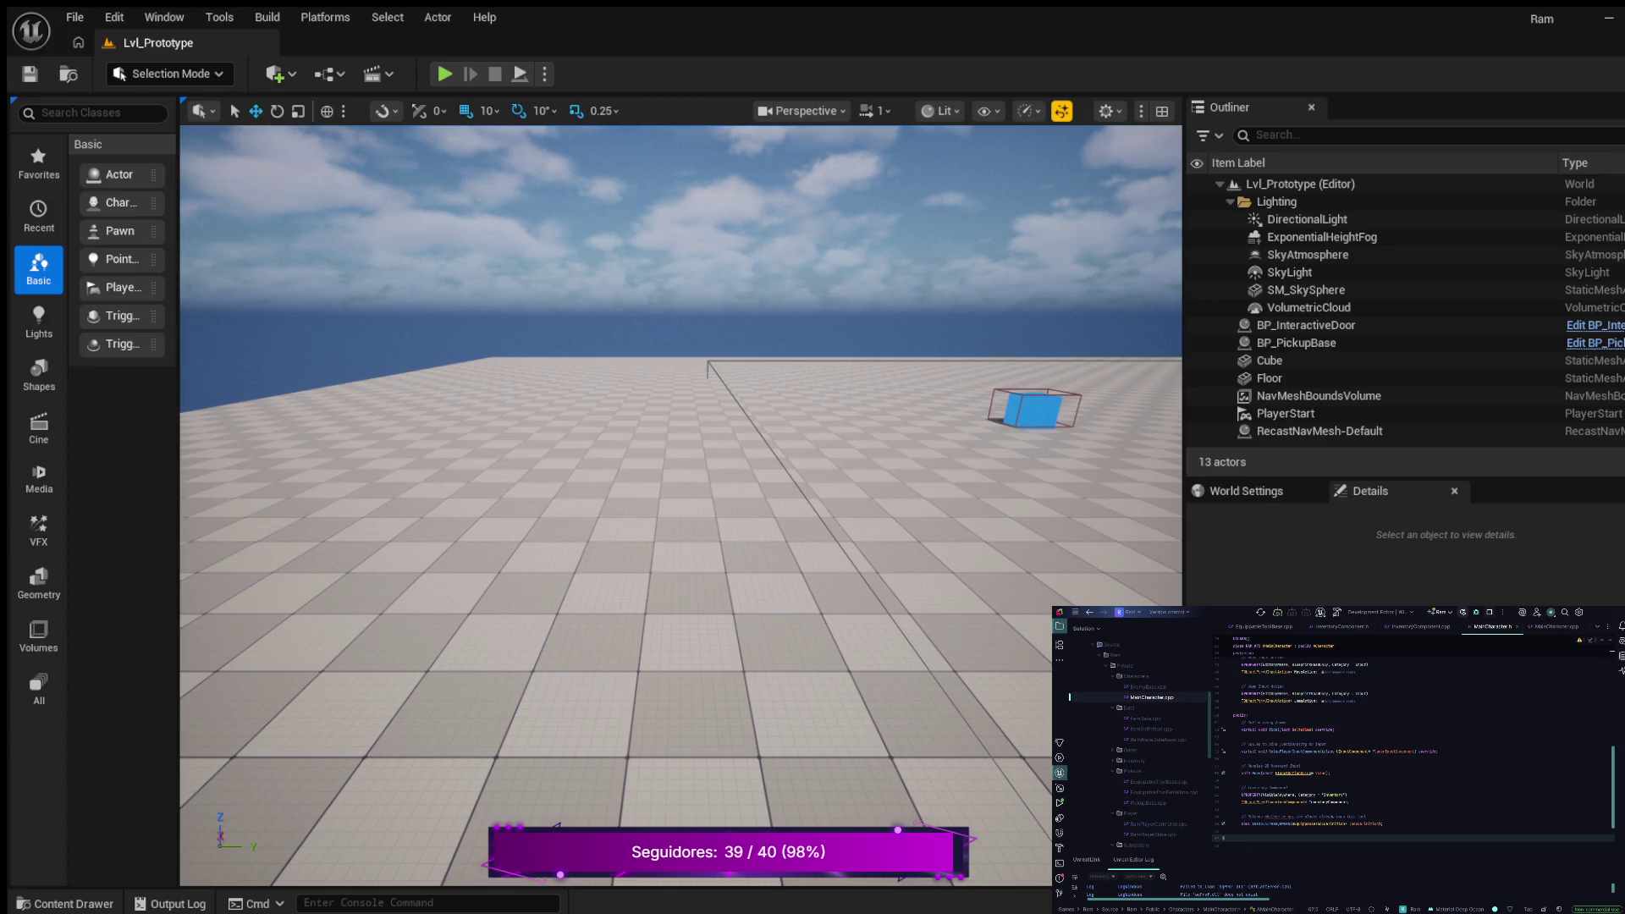
scroll(1414, 749, up, 4)
scroll(1422, 745, up, 4)
scroll(1422, 745, down, 8)
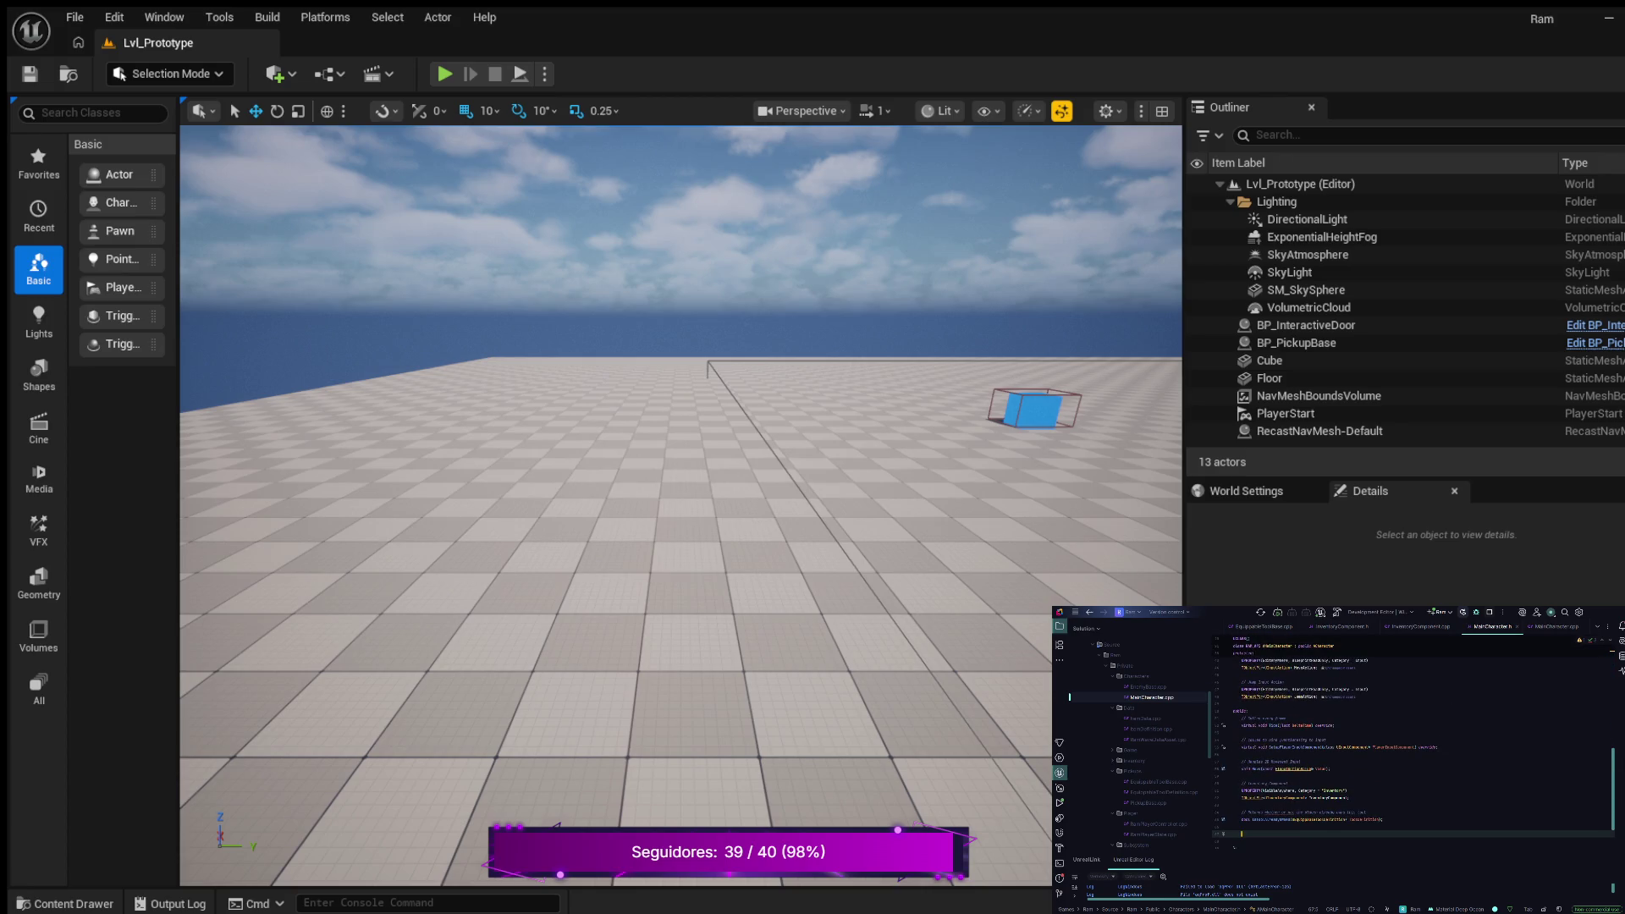
text(protected:)
key(Return)
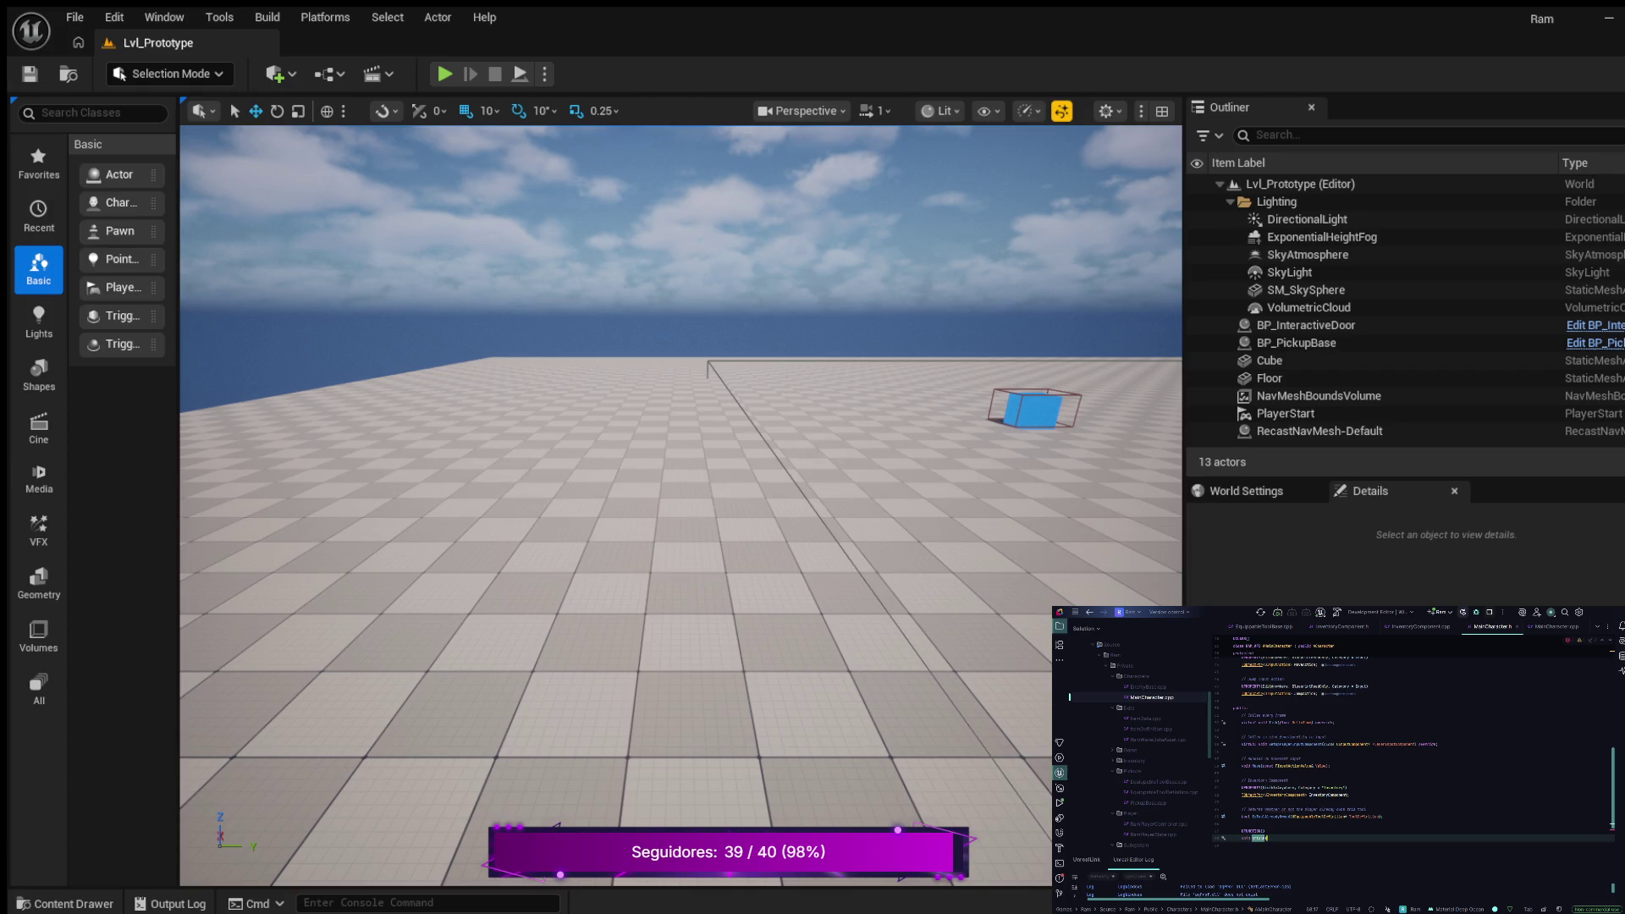
Declare AttachTool taking an AEquippableToolBase and generate its empty definition in MainCharacter.cpp
text(act)
text(Tool)
text((AEquippab)
key(Tab)
text(UValue)
key(alt+Return)
key(Return)
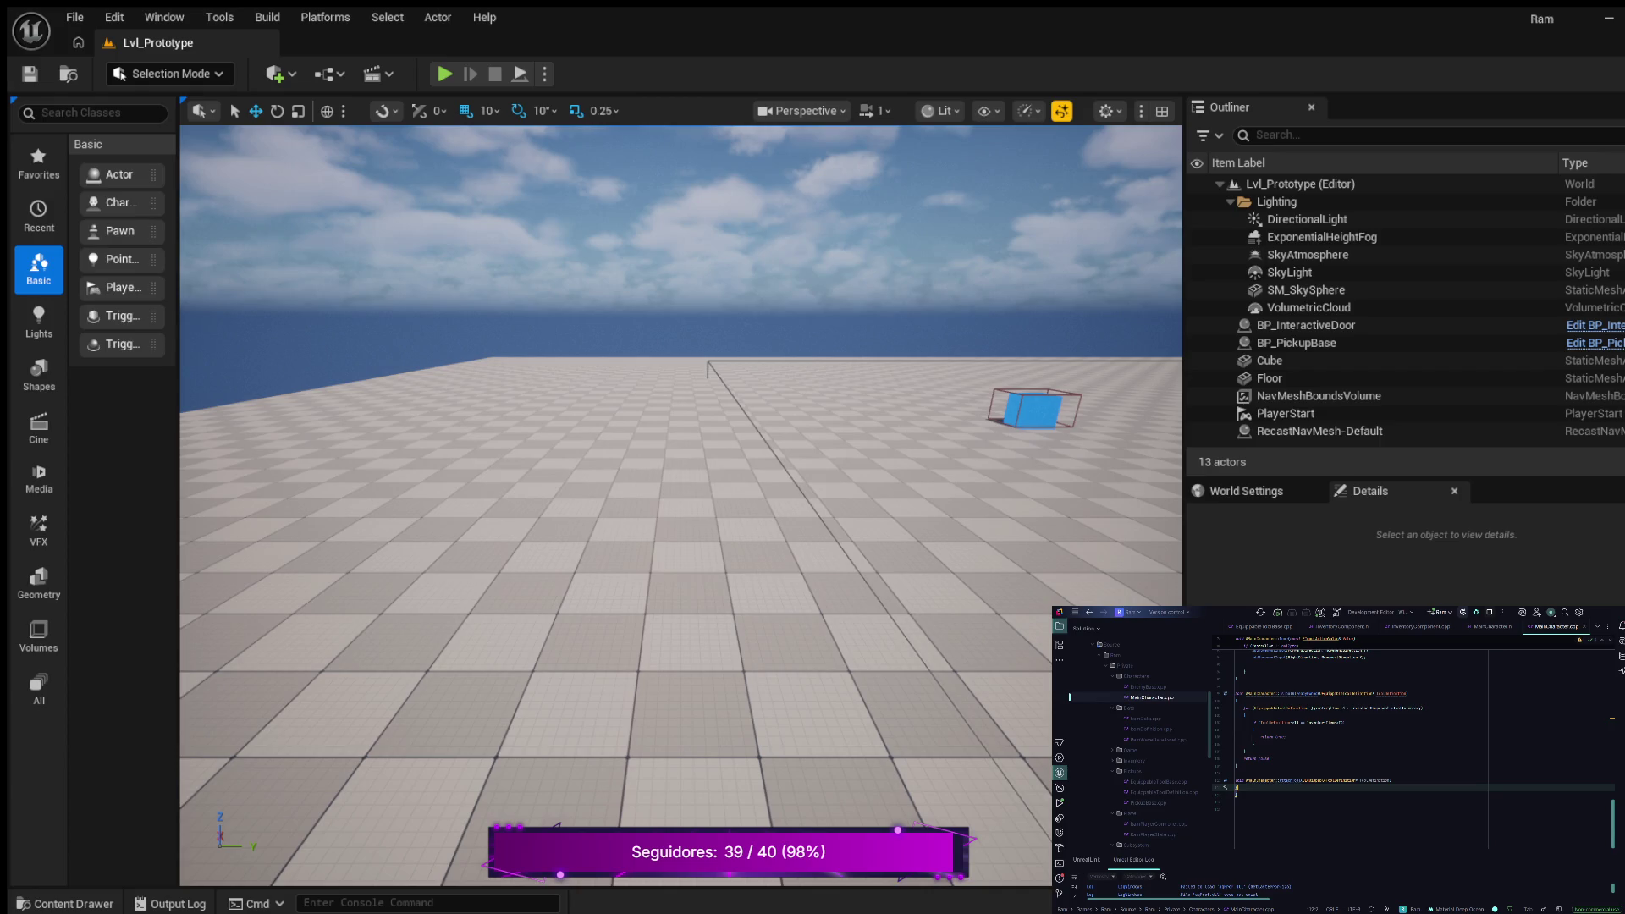
Back in MainCharacter.h, add new lines below the JumpAction declaration
key(alt+o)
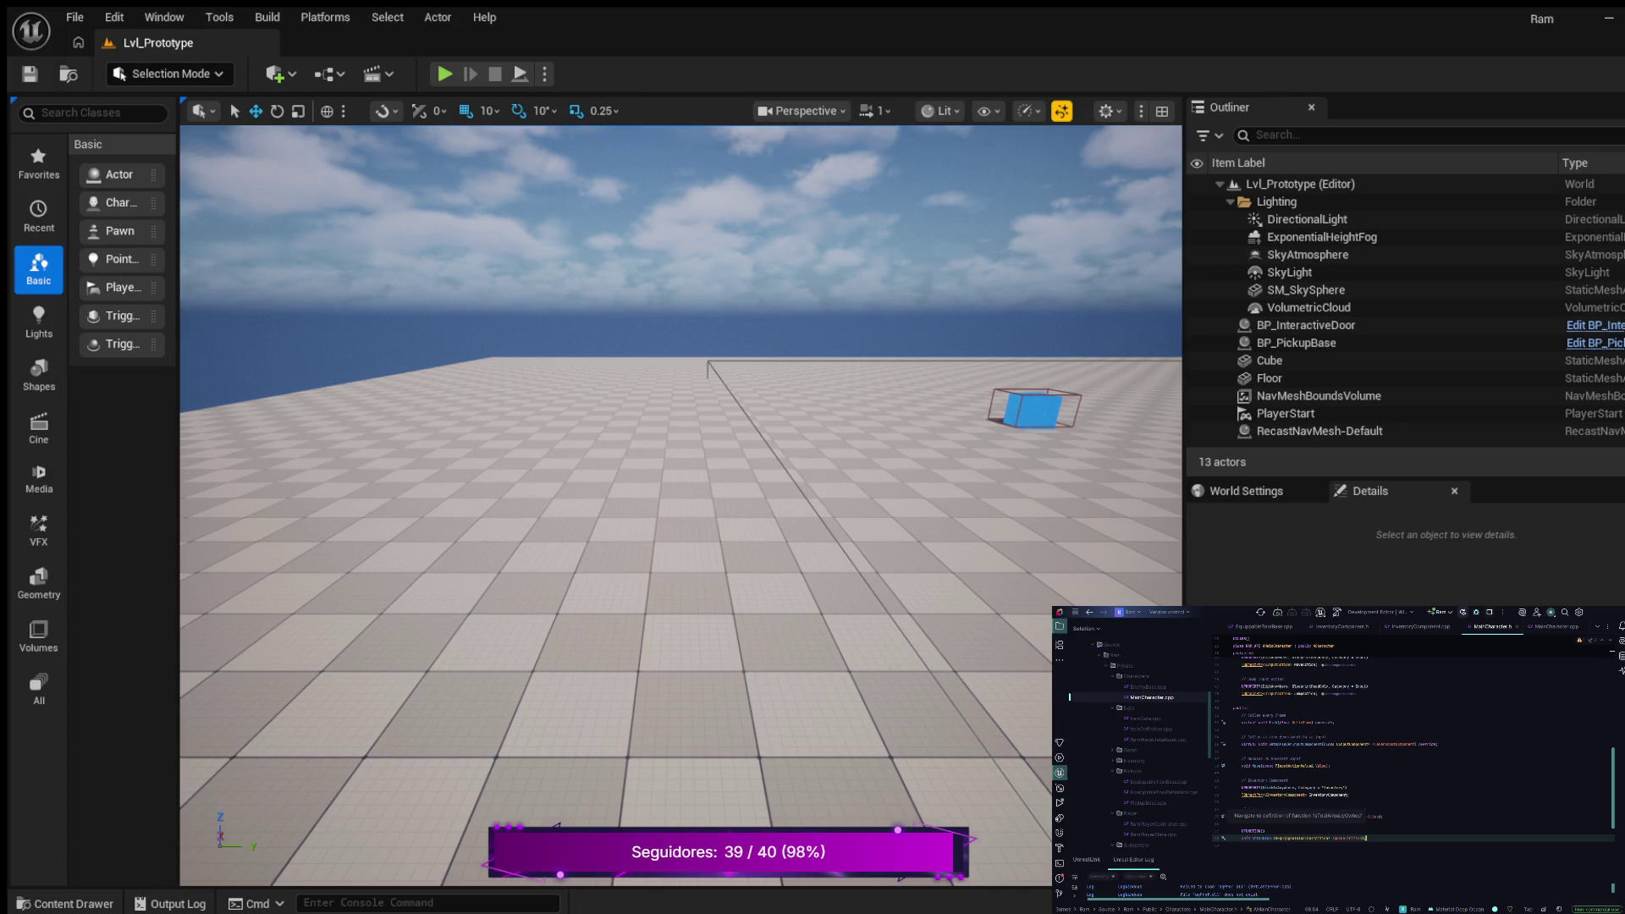
scroll(1413, 749, up, 3)
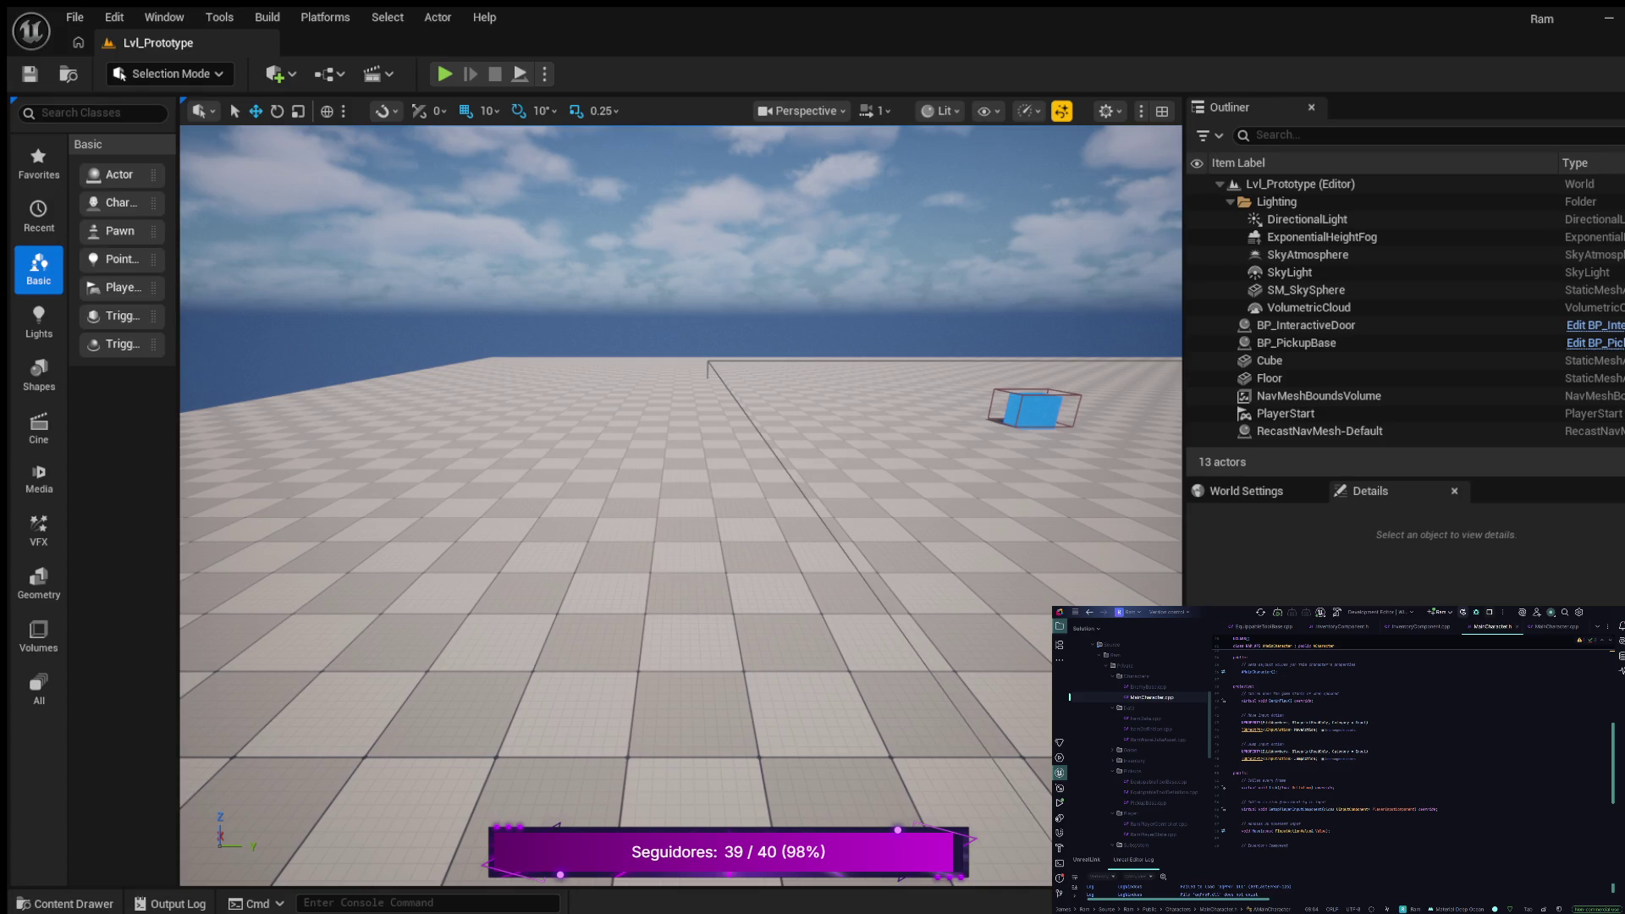
click(1318, 758)
key(Return)
key(Return)
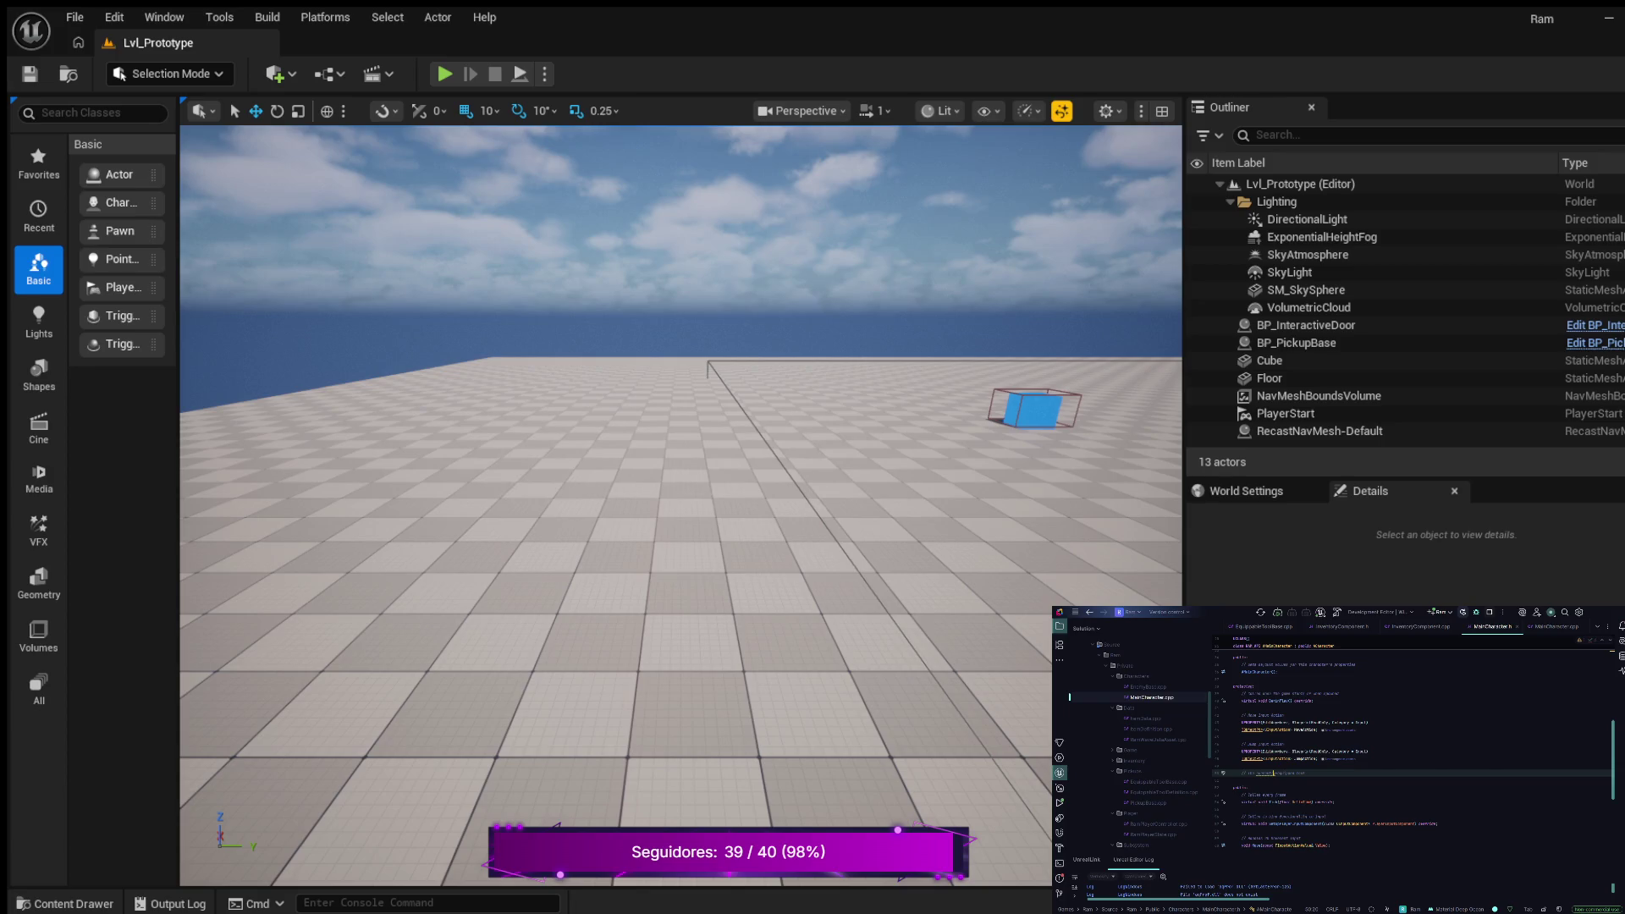
Add the suggested input UPROPERTY line below the input action declarations
key(Return)
key(ctrl+v)
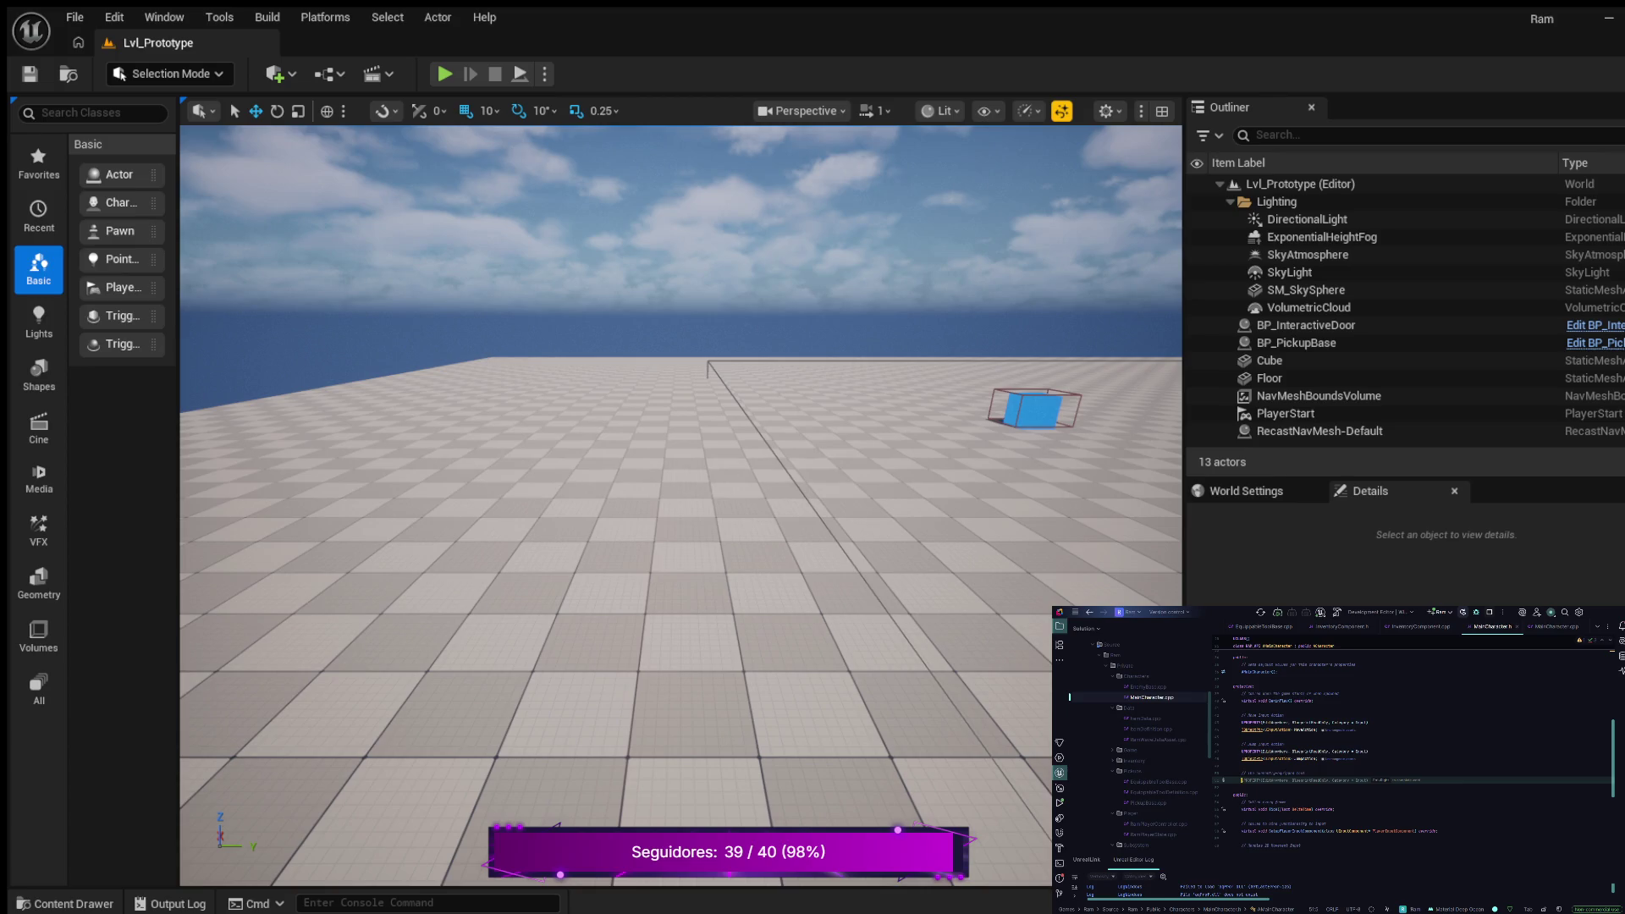
key(Tab)
key(Return)
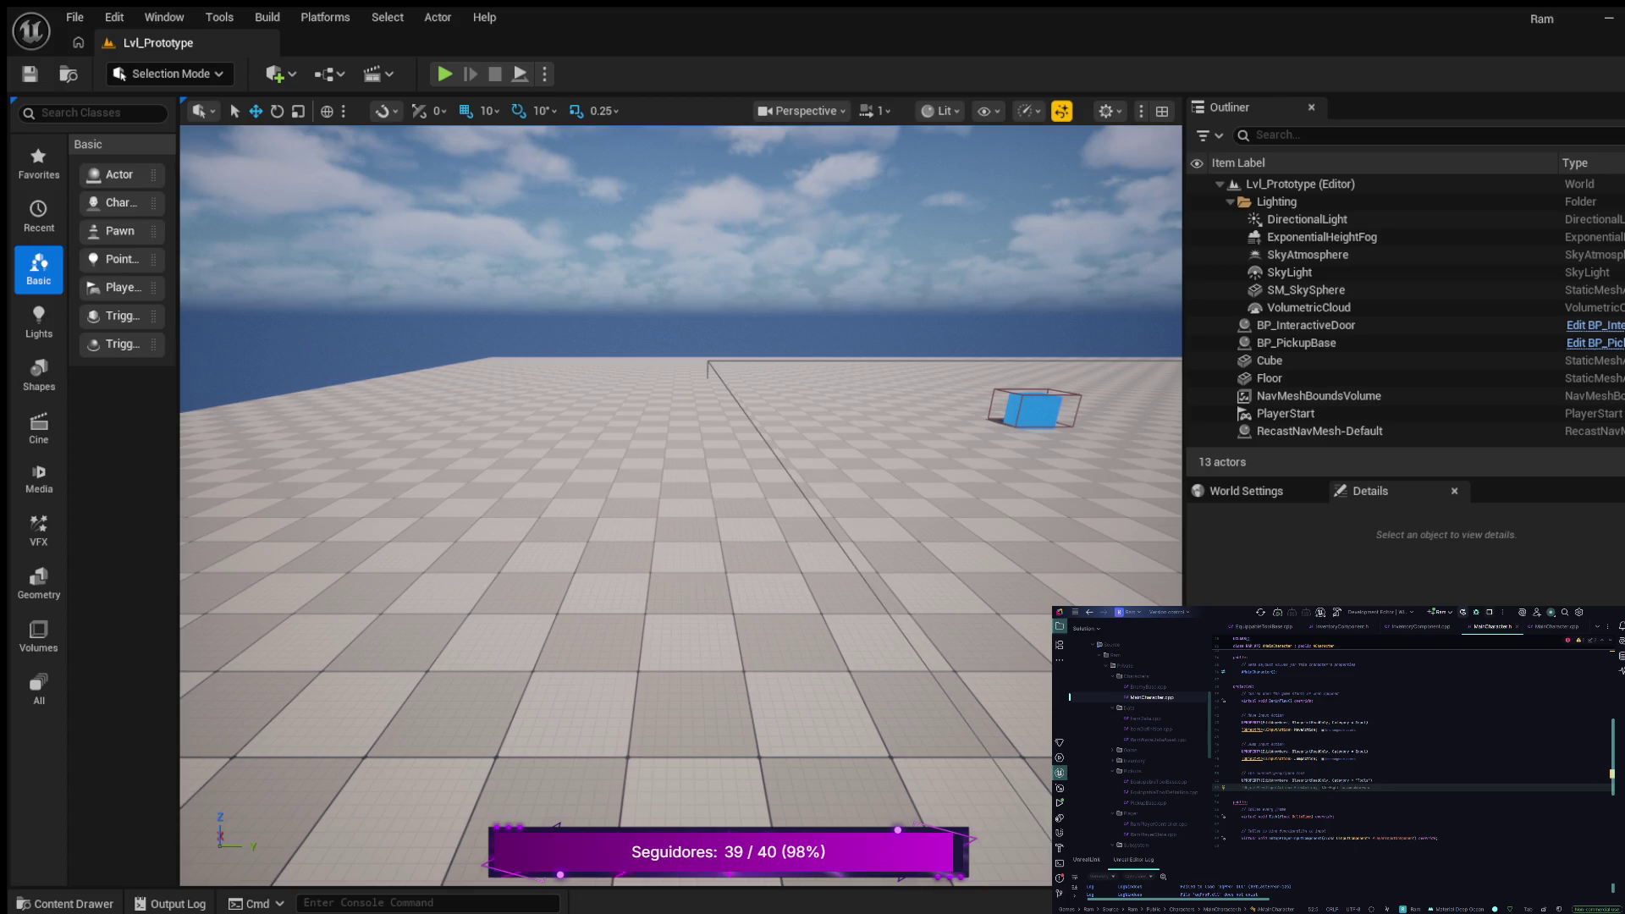
Begin a UFUNCTION(BlueprintCallable) const function declaration beneath the new property
text(U)
text(FUNCTION()
text(Blue)
key(Tab)
text(())
text(const)
text(FG)
click(1419, 626)
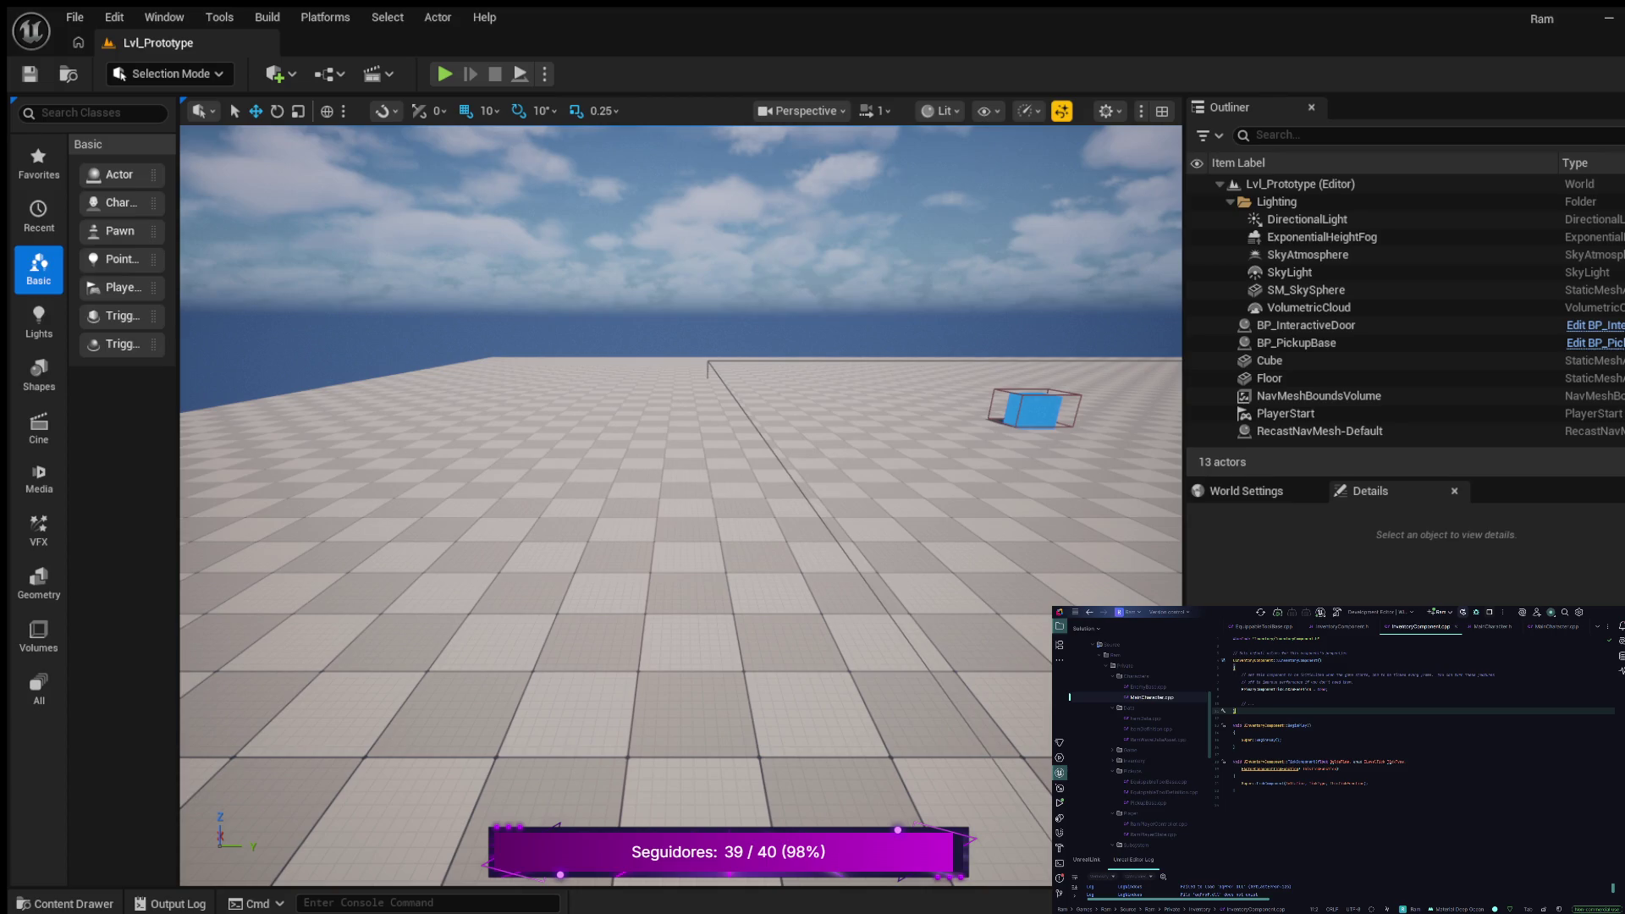
Return from InventoryComponent.cpp to MainCharacter.cpp to continue editing
click(1556, 627)
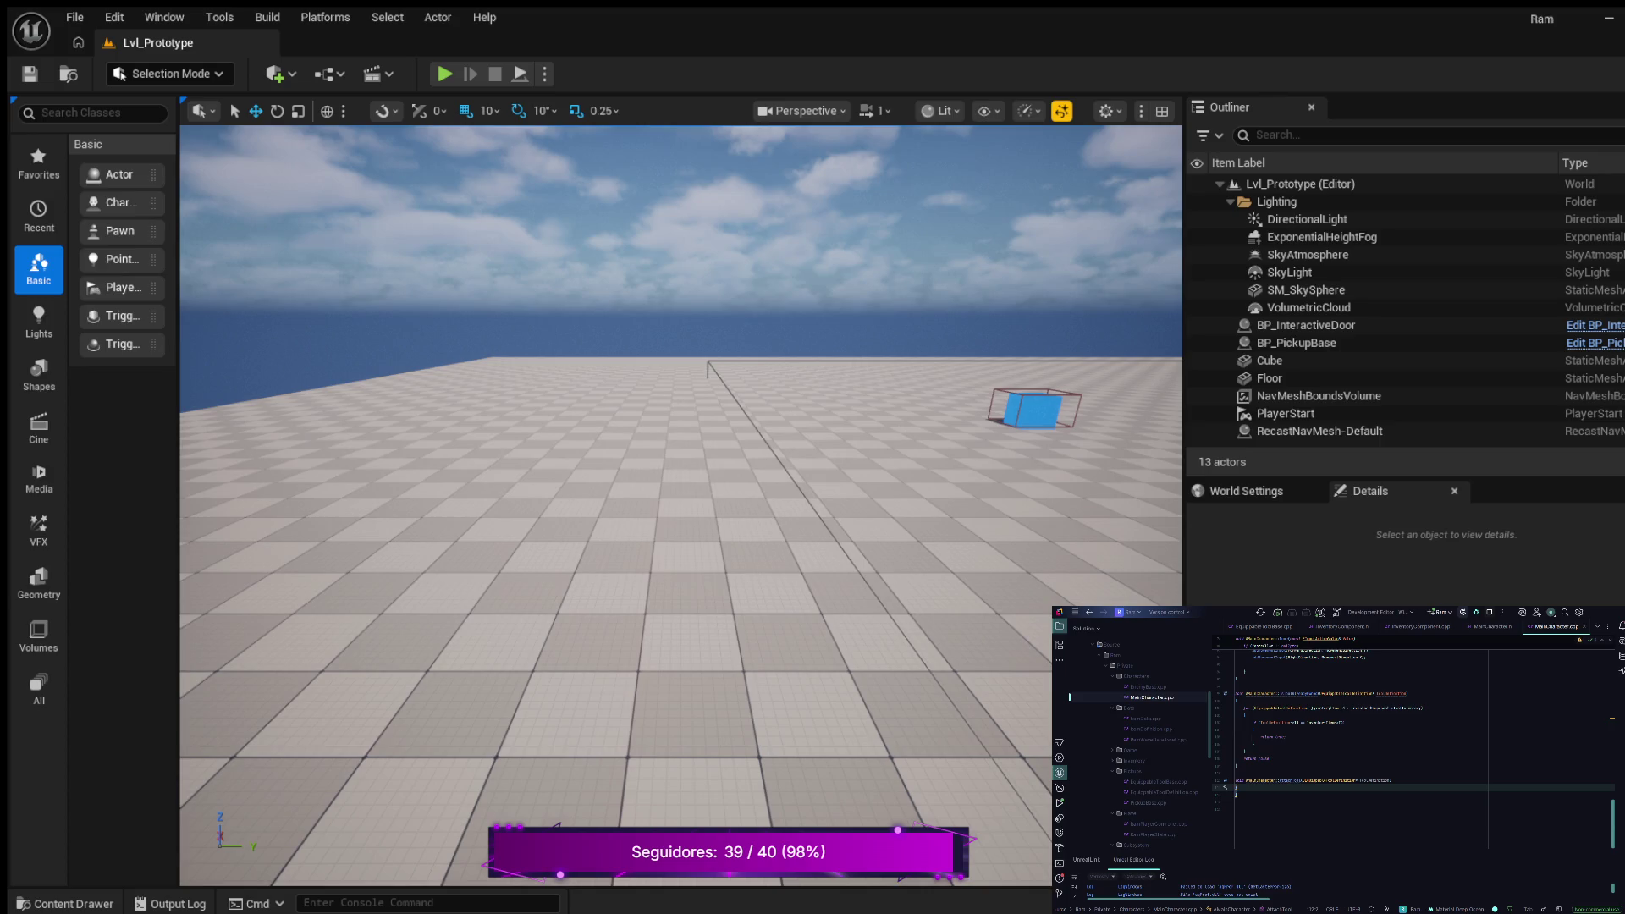
Add an autocompleted if check with braces in AttachTool, plus an empty line above it for a comment
key(Return)
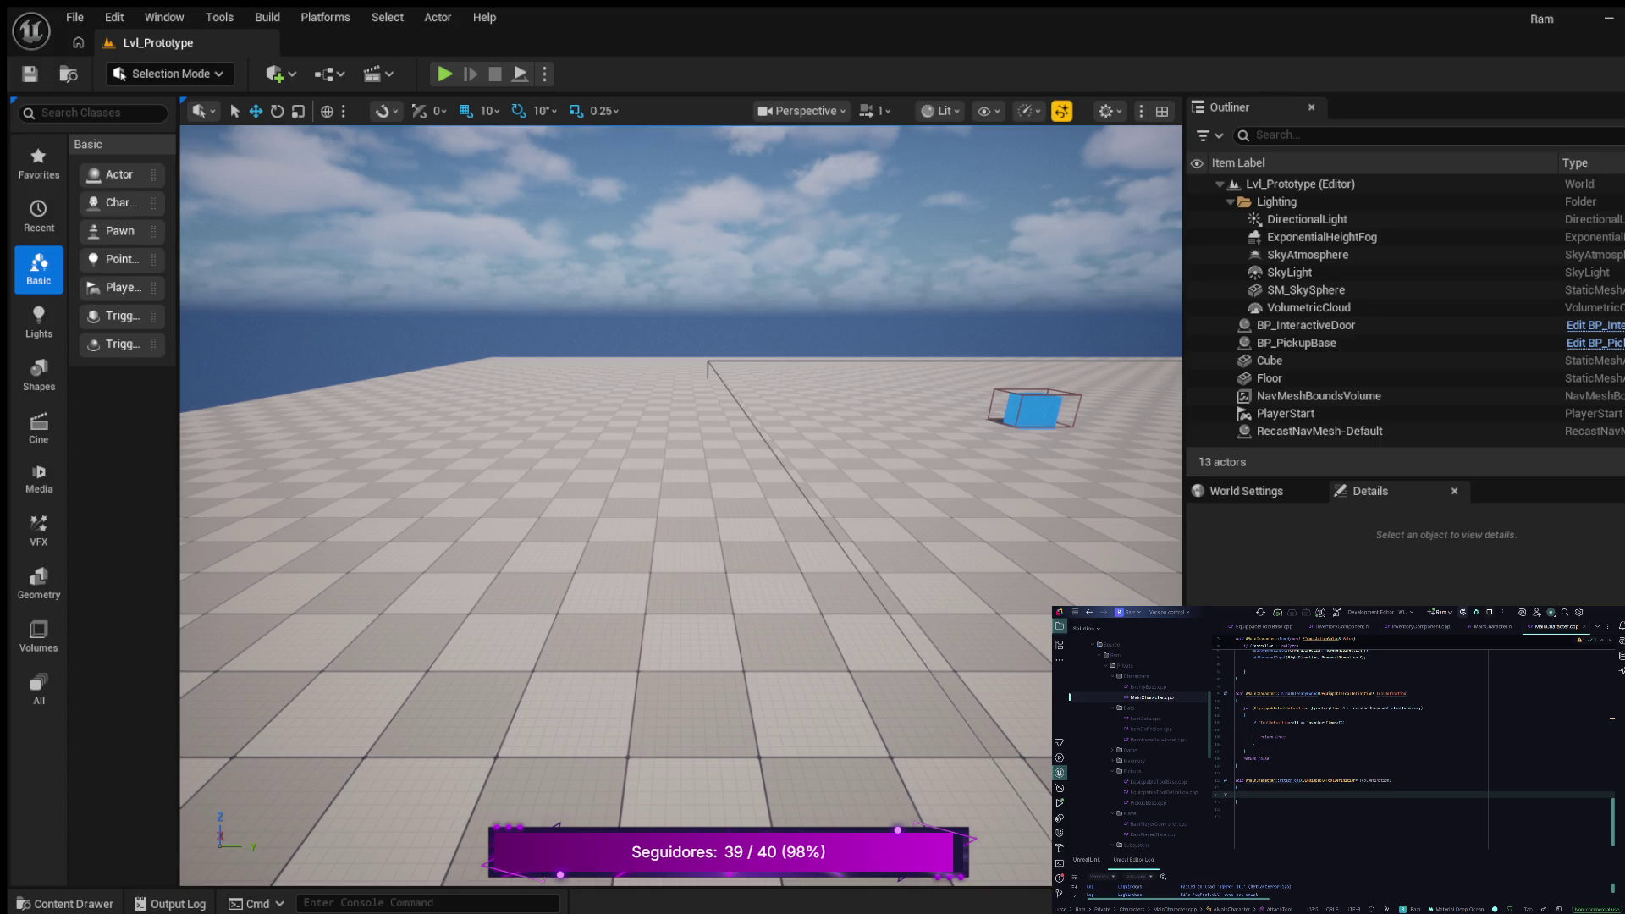
text(It)
key(Tab)
text({)
key(Return)
key(alt+shift+Up)
key(alt+shift+Up)
Inside the if braces, write EquippedTool = GetWorld()->SpawnActor<...>(...);
click(1253, 816)
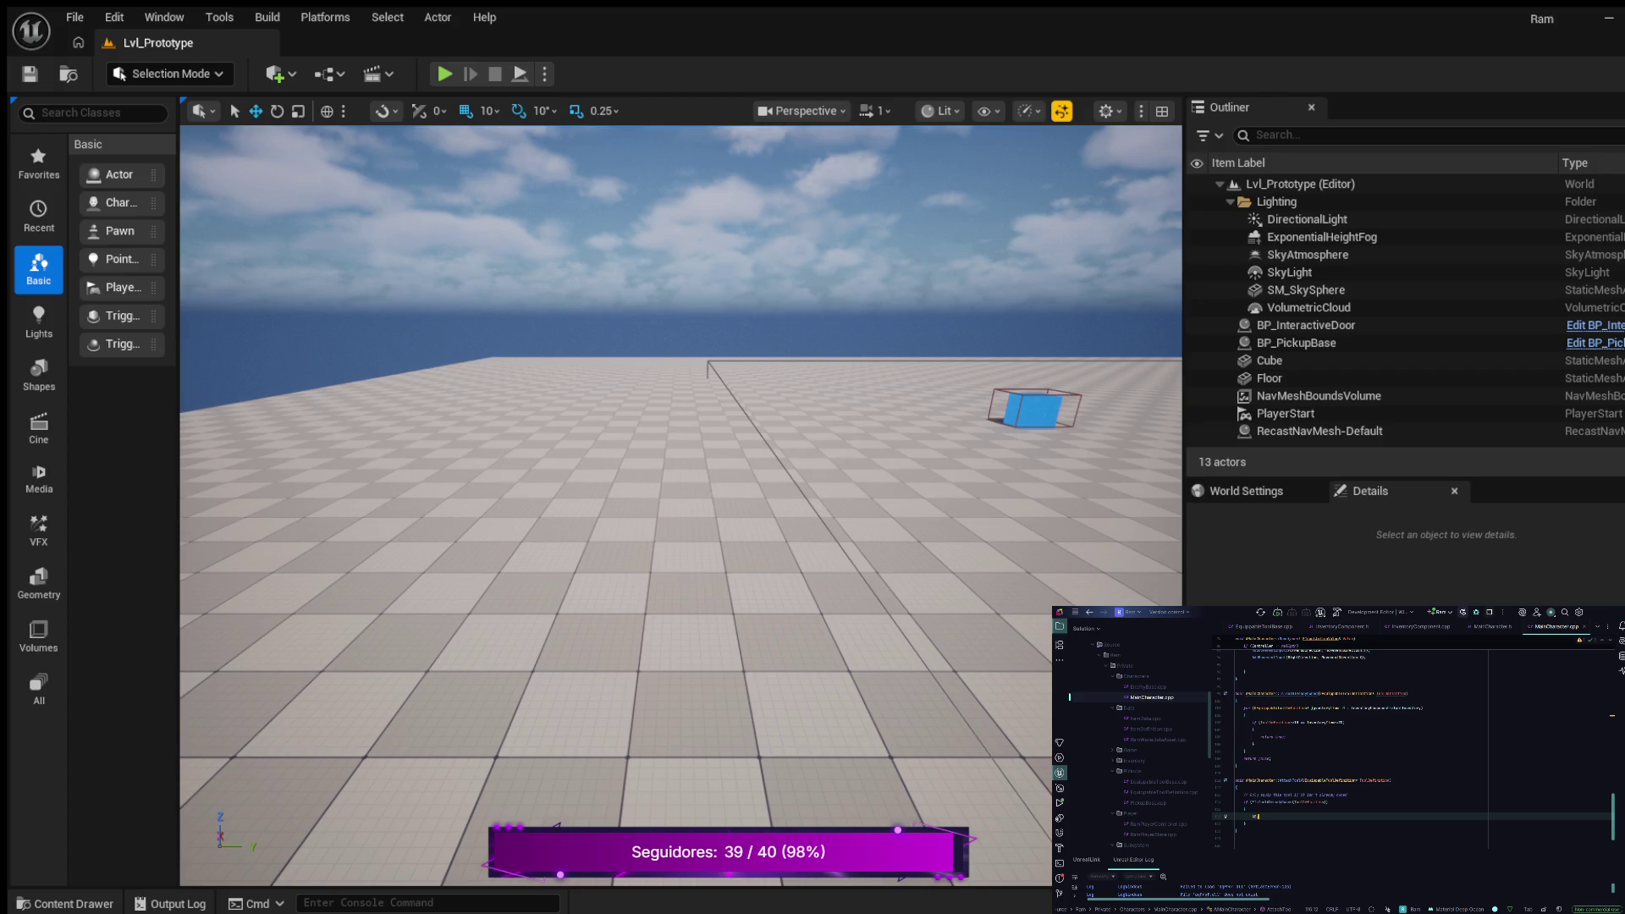
text(EquippedTool)
text(;)
text(el)
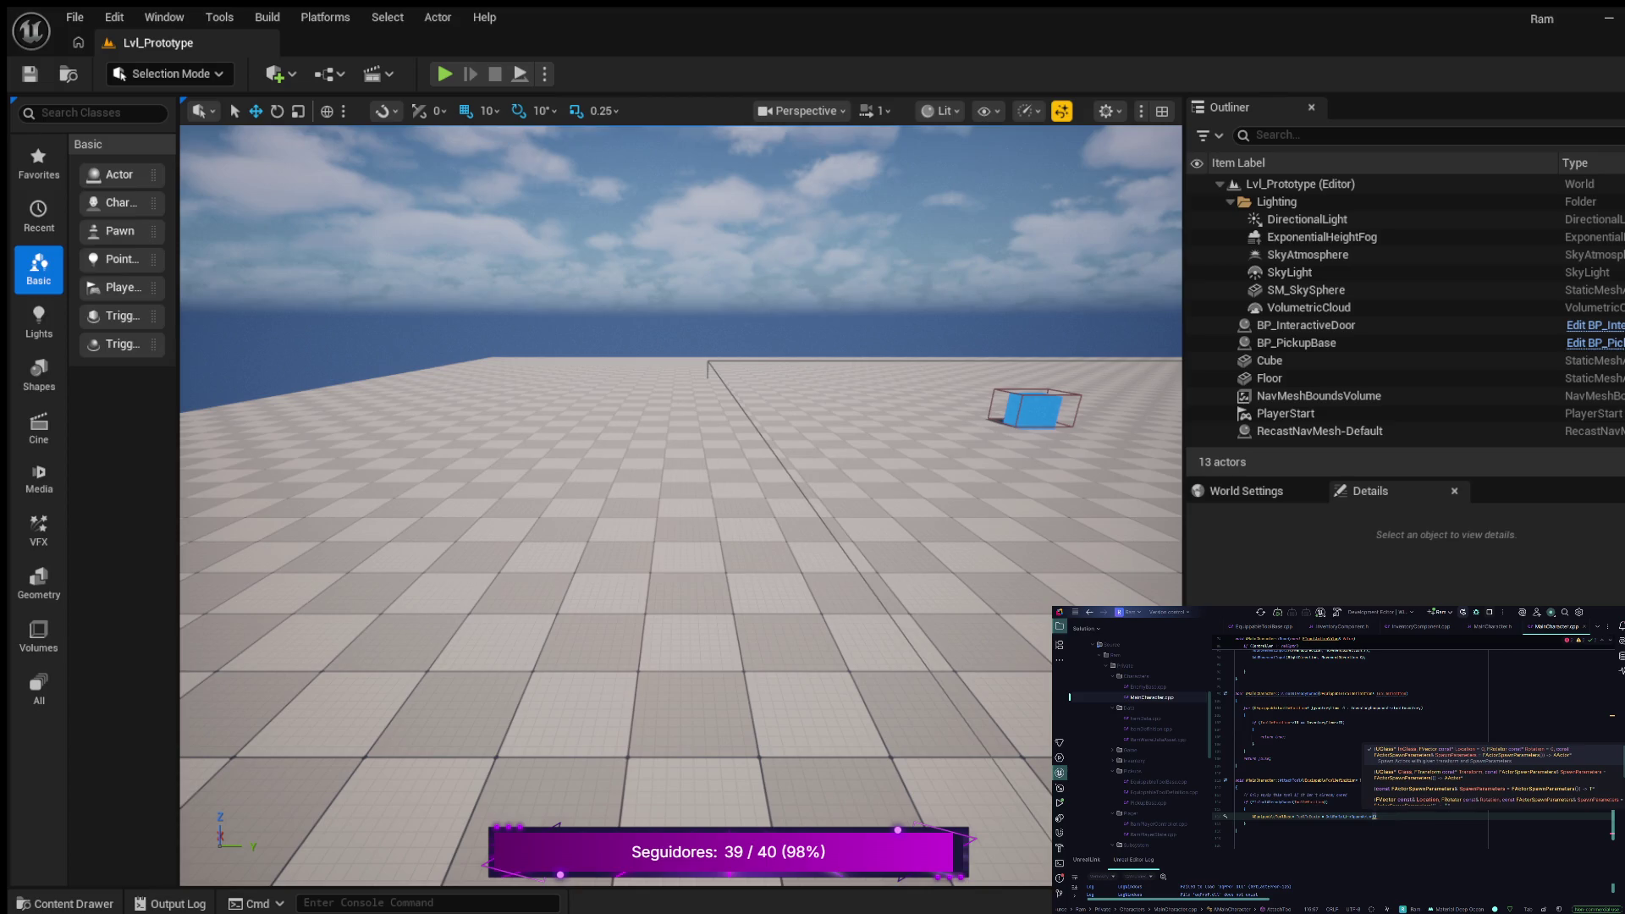
key(Escape)
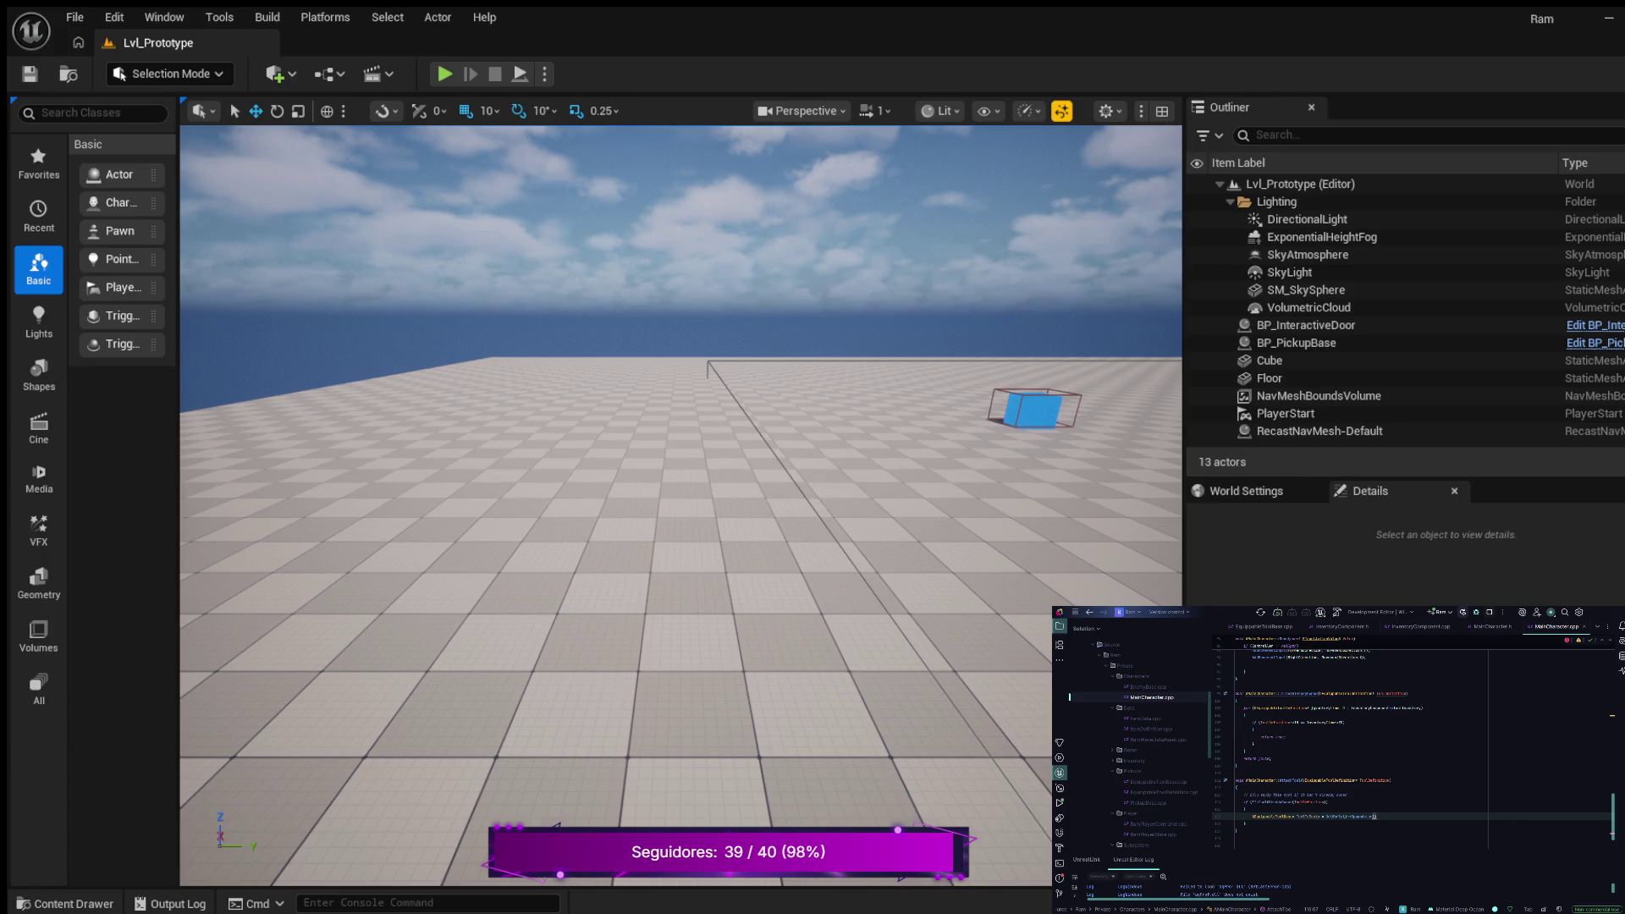
scroll(1414, 745, down, 2)
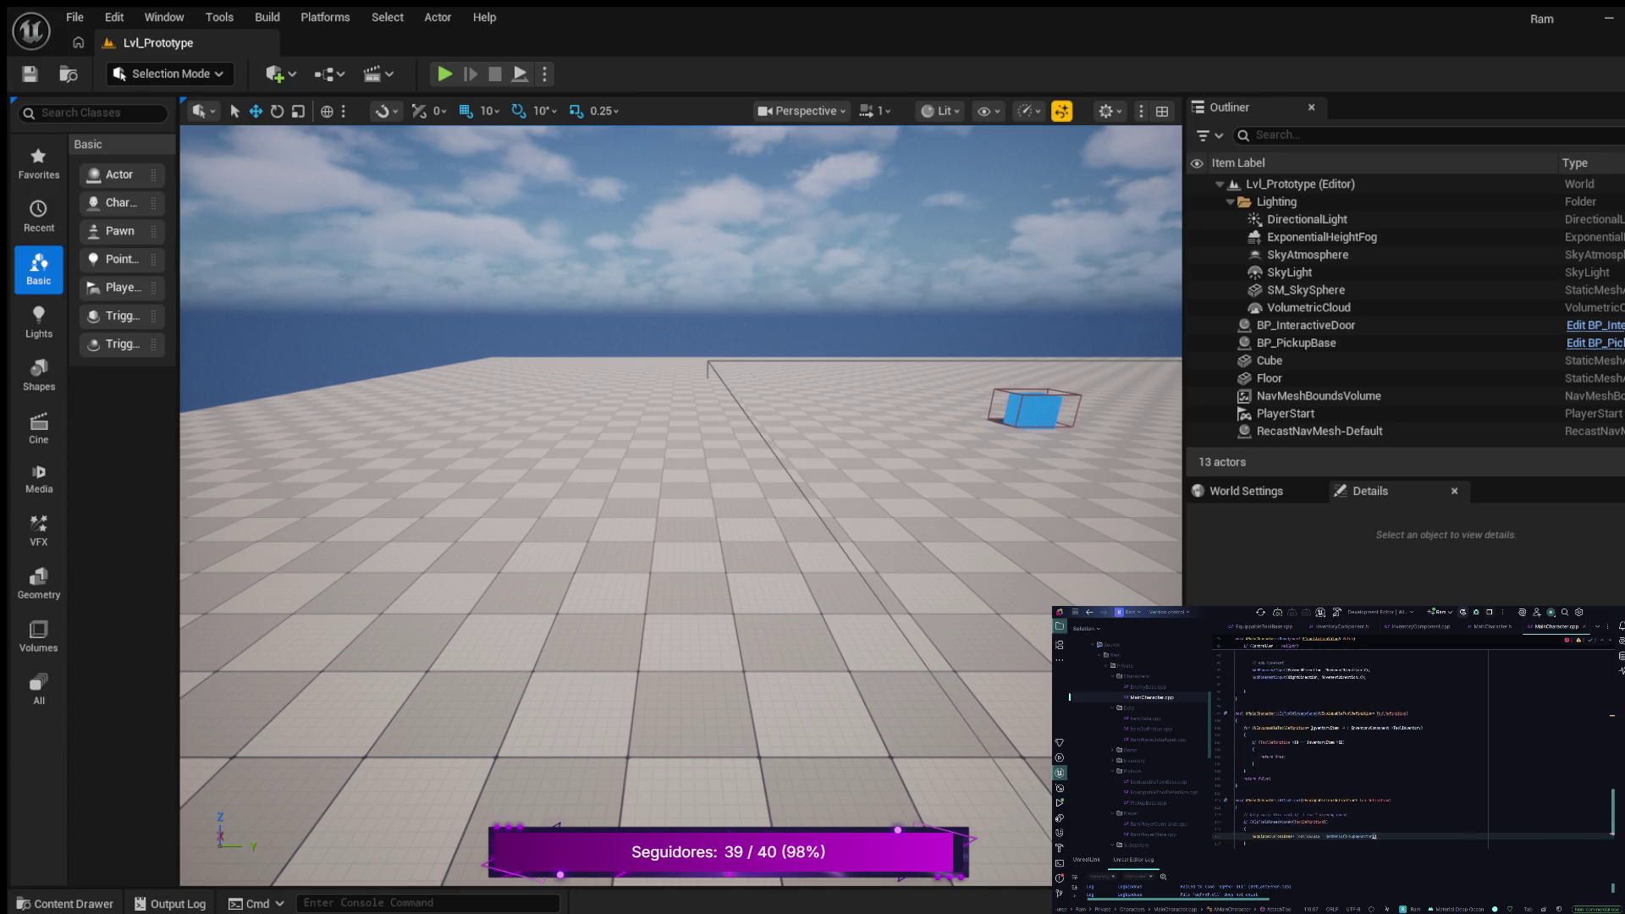